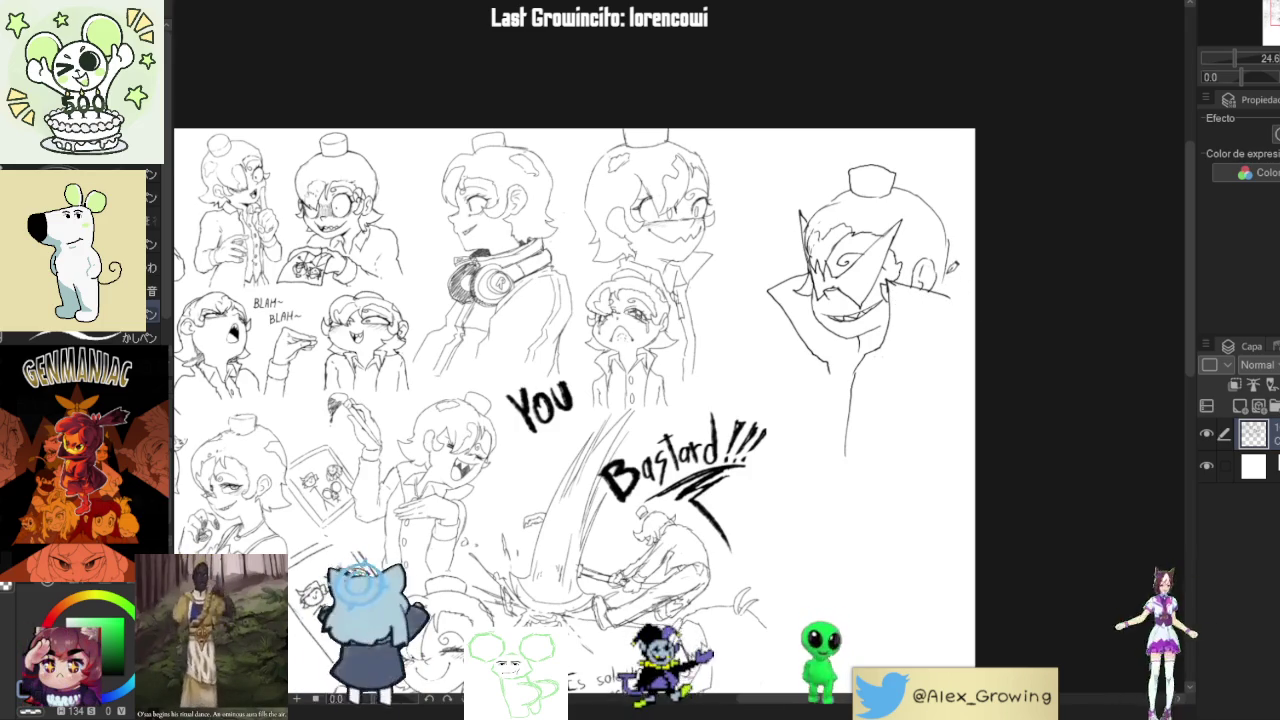
Draw one vertical pen stroke down the torso of the caped, masked figure.
scroll(960, 291, "down", 2)
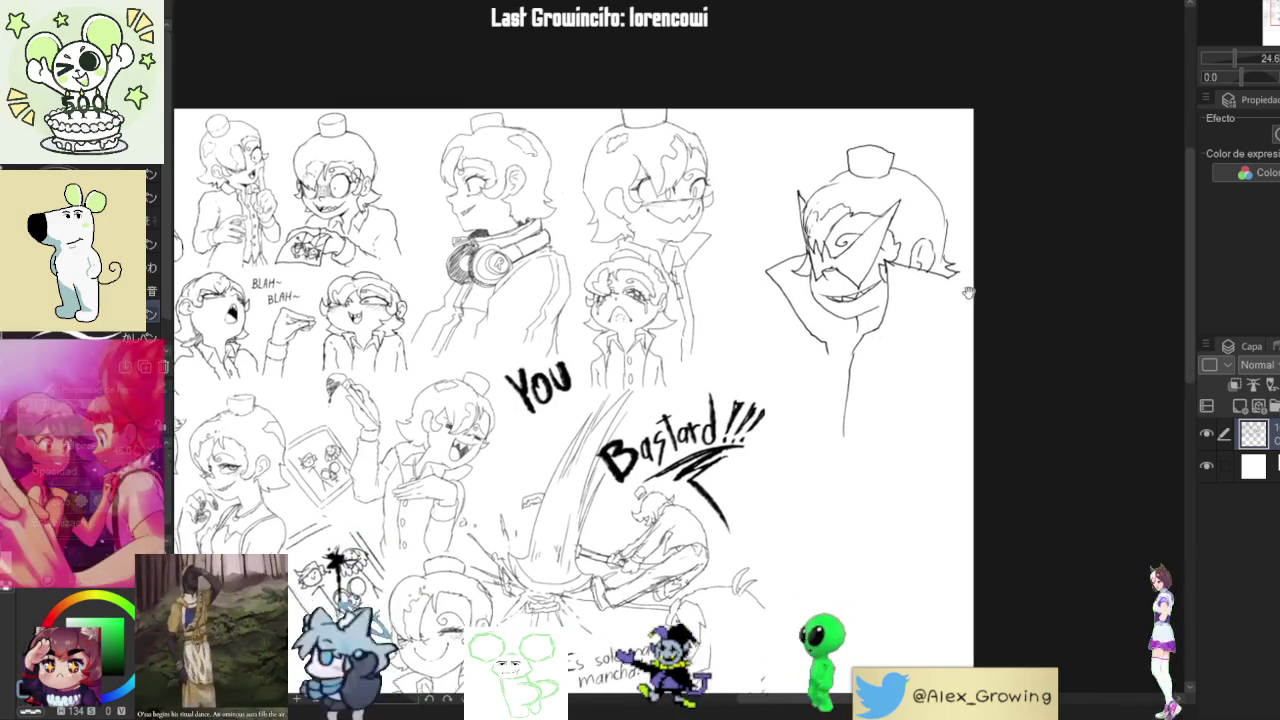
left_click_drag(968, 291, 967, 279)
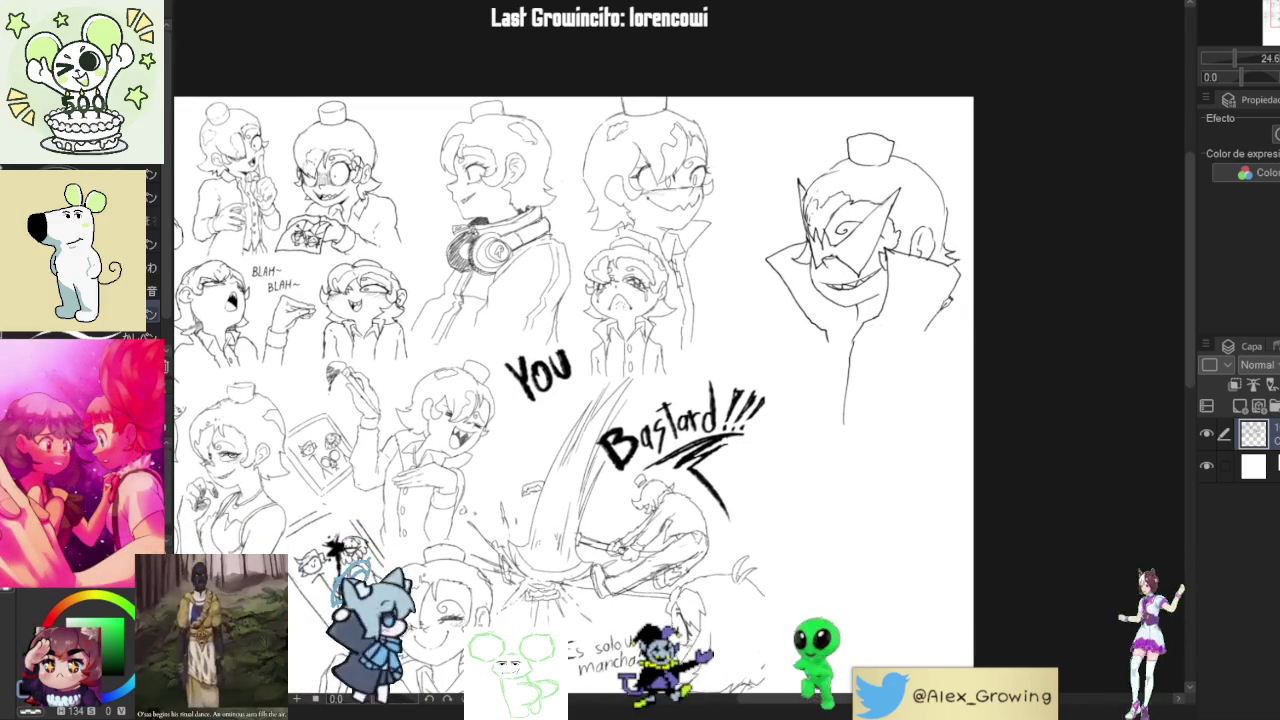
scroll(945, 307, "down", 3)
scroll(955, 290, "up", 2)
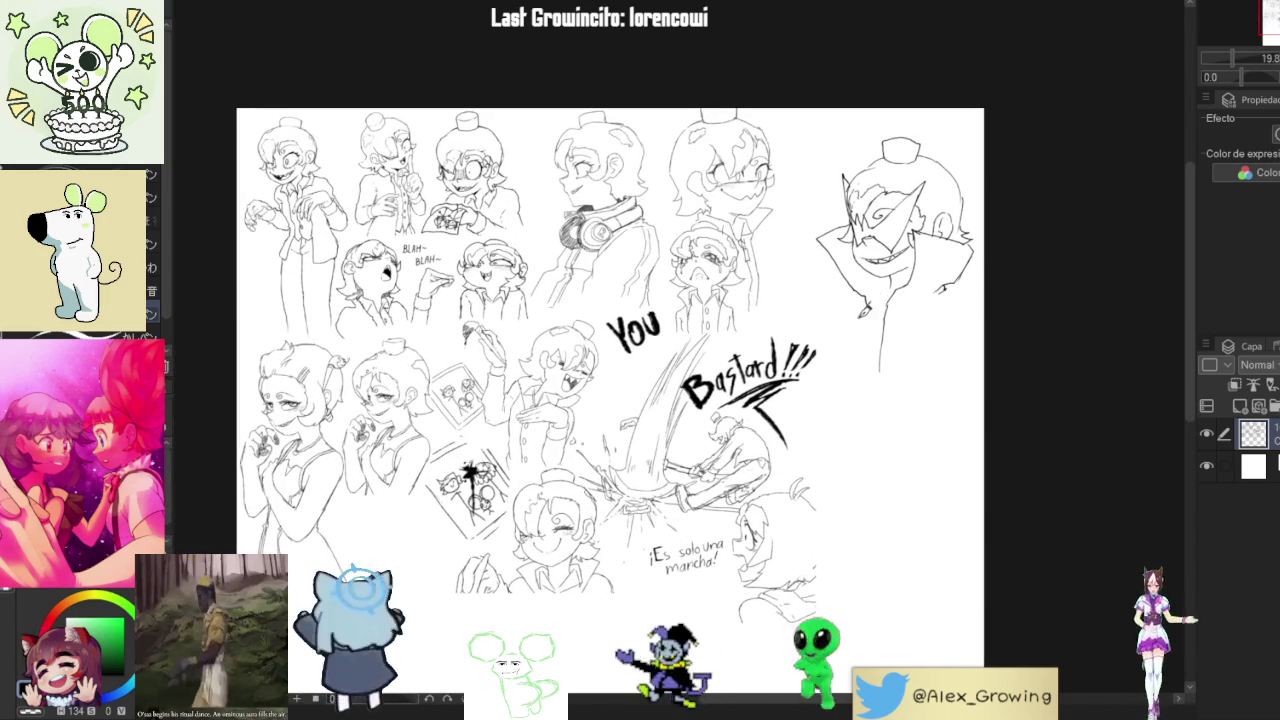
left_click_drag(862, 306, 858, 370)
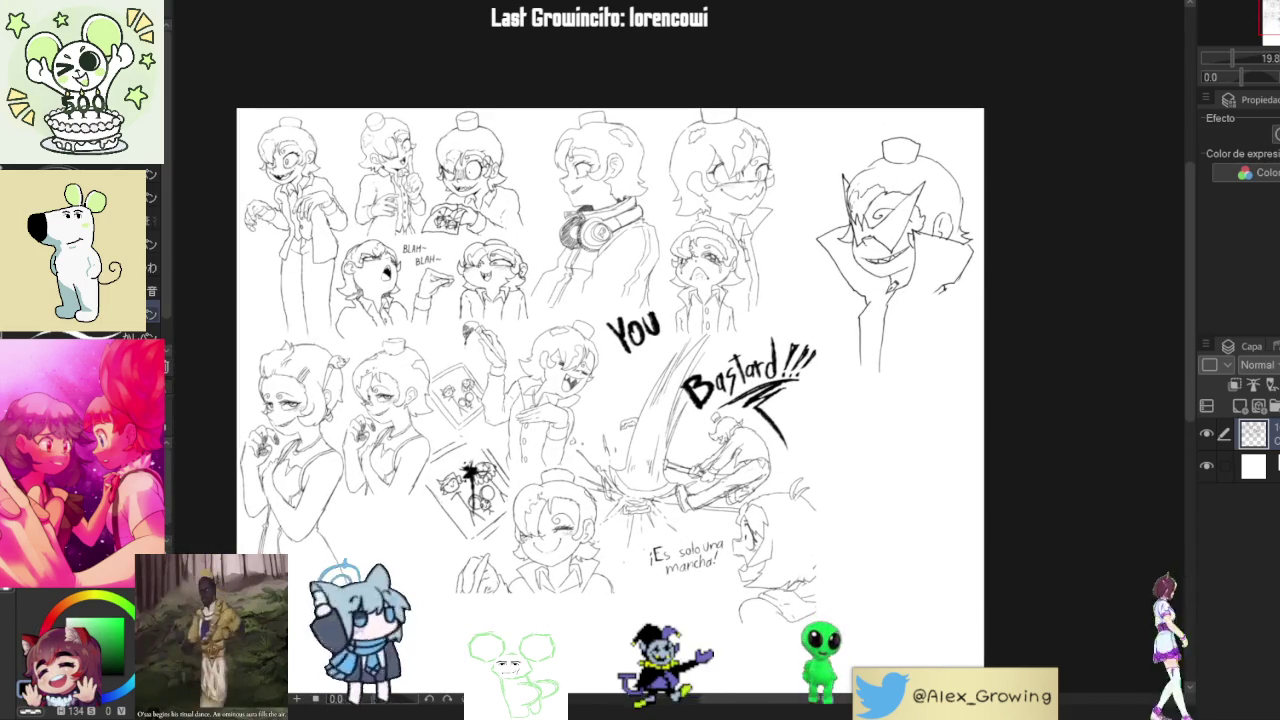
scroll(890, 285, "up", 2)
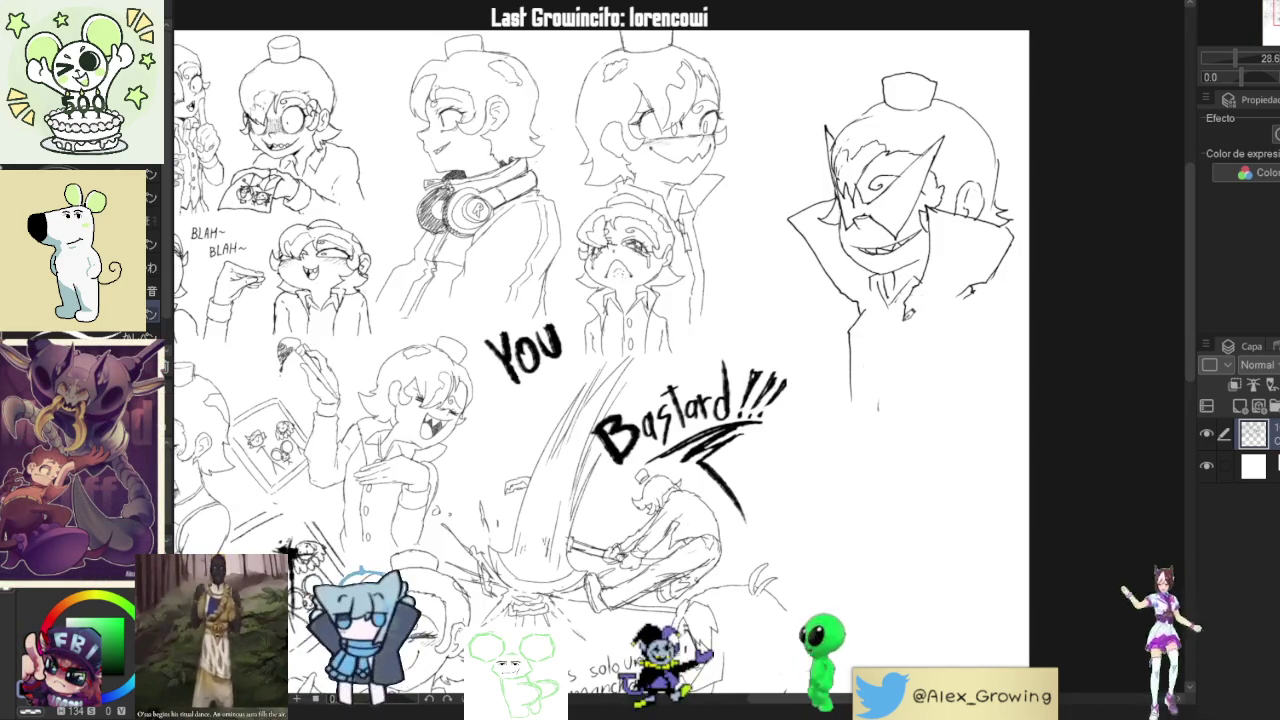
Sketch the coat's front edge and short collar marks, redoing the overlong body line.
left_click_drag(880, 305, 886, 432)
key("ctrl+z")
left_click_drag(912, 320, 898, 401)
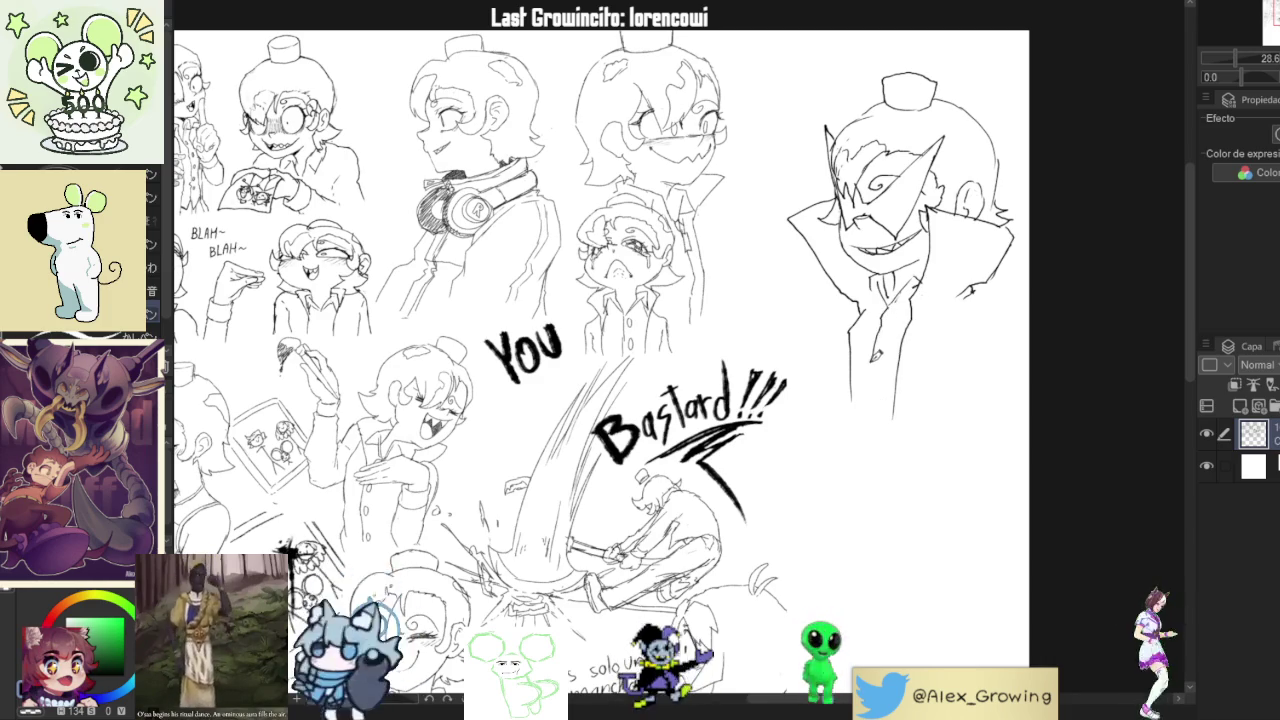
left_click_drag(898, 342, 885, 355)
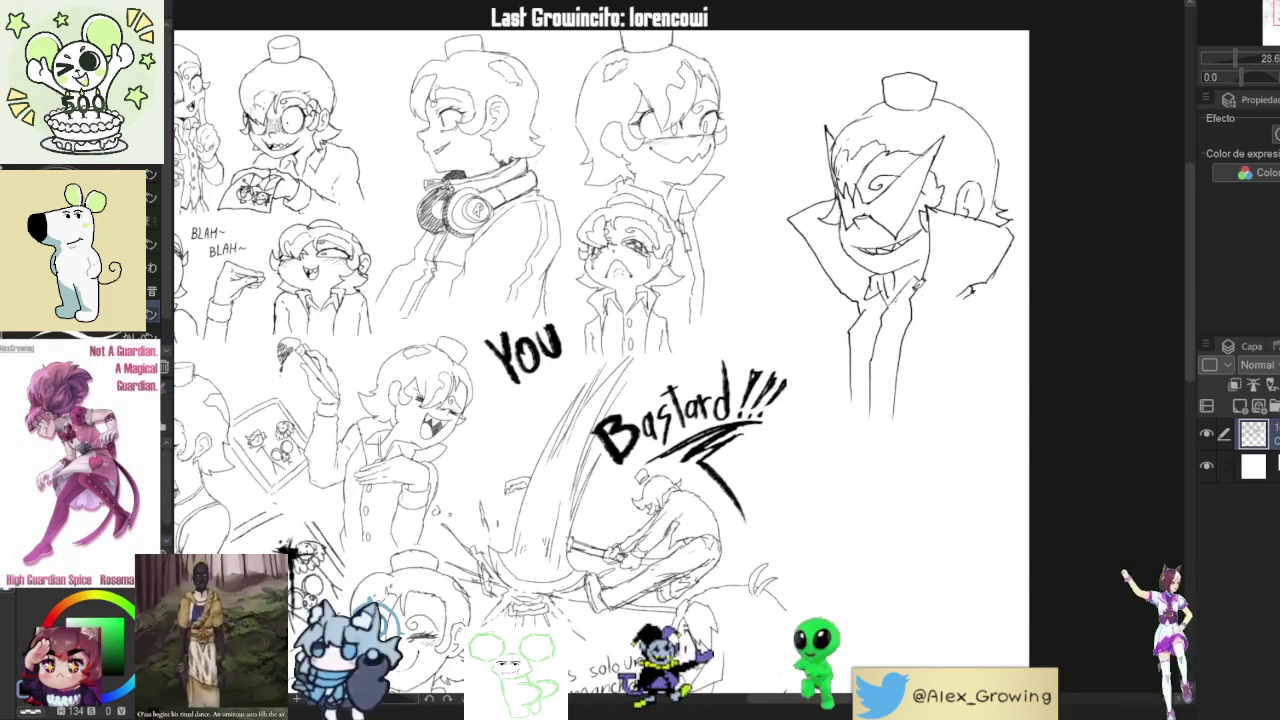
mouse_move(903, 290)
left_mouse_down()
mouse_move(924, 278)
mouse_move(906, 270)
left_mouse_up()
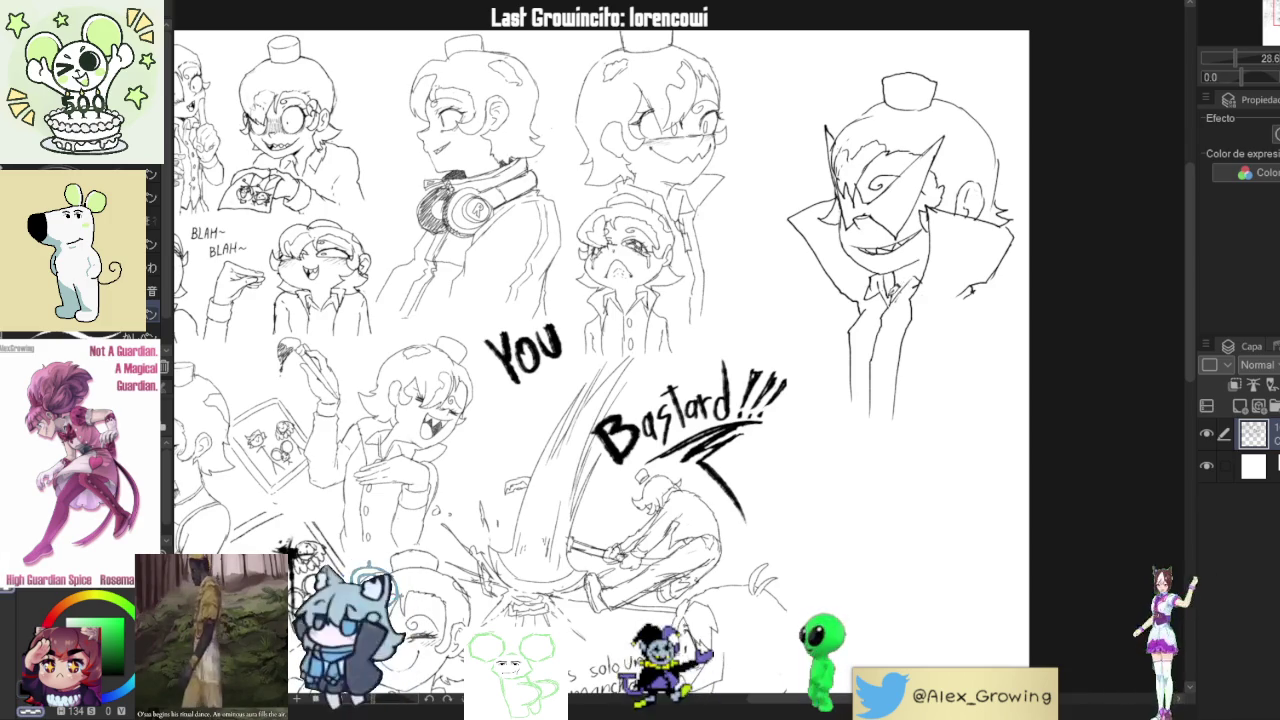
Draw the coat buttons and a short stroke beside the coat.
left_click_drag(889, 320, 898, 314)
key("ctrl+z")
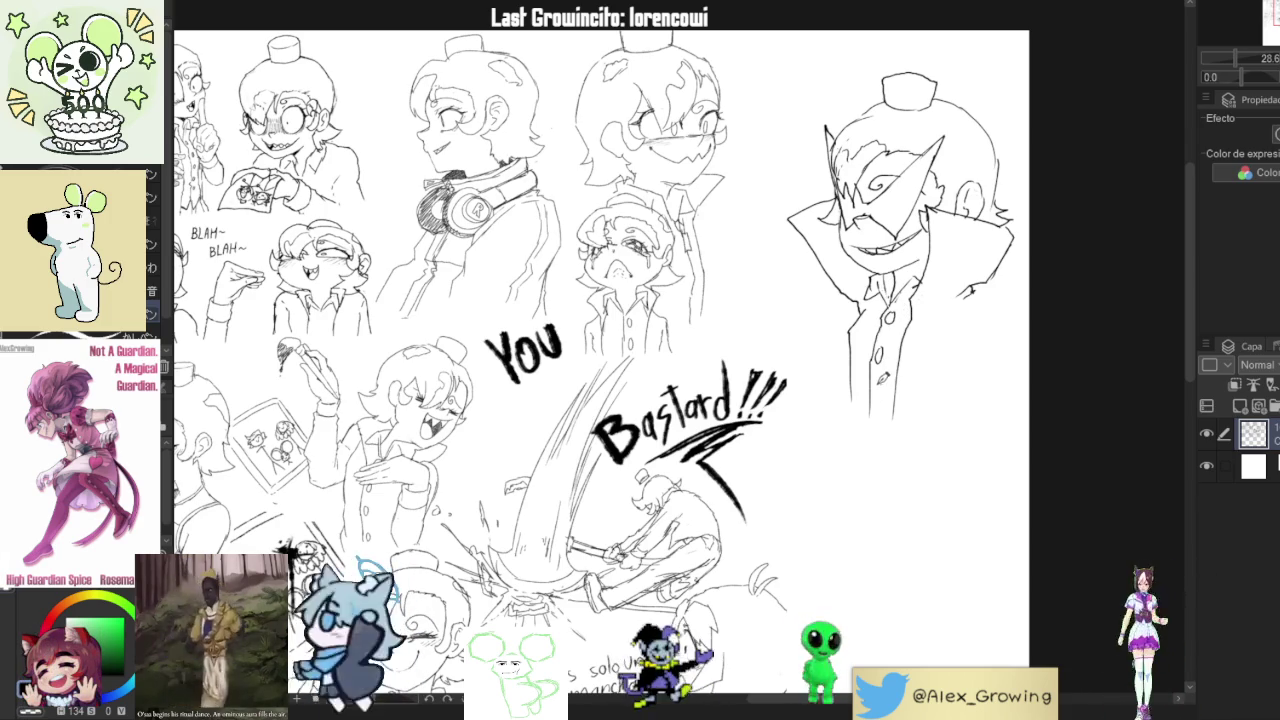
scroll(884, 382, "down", 3)
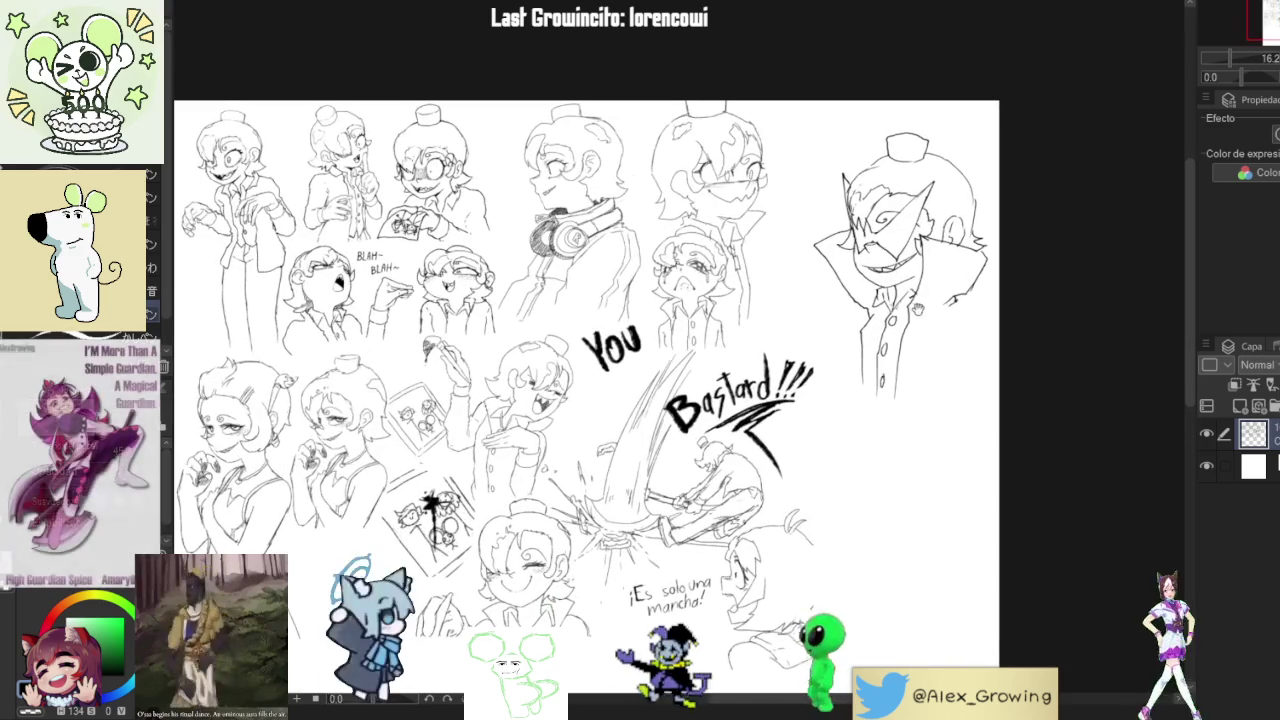
left_click_drag(835, 368, 872, 362)
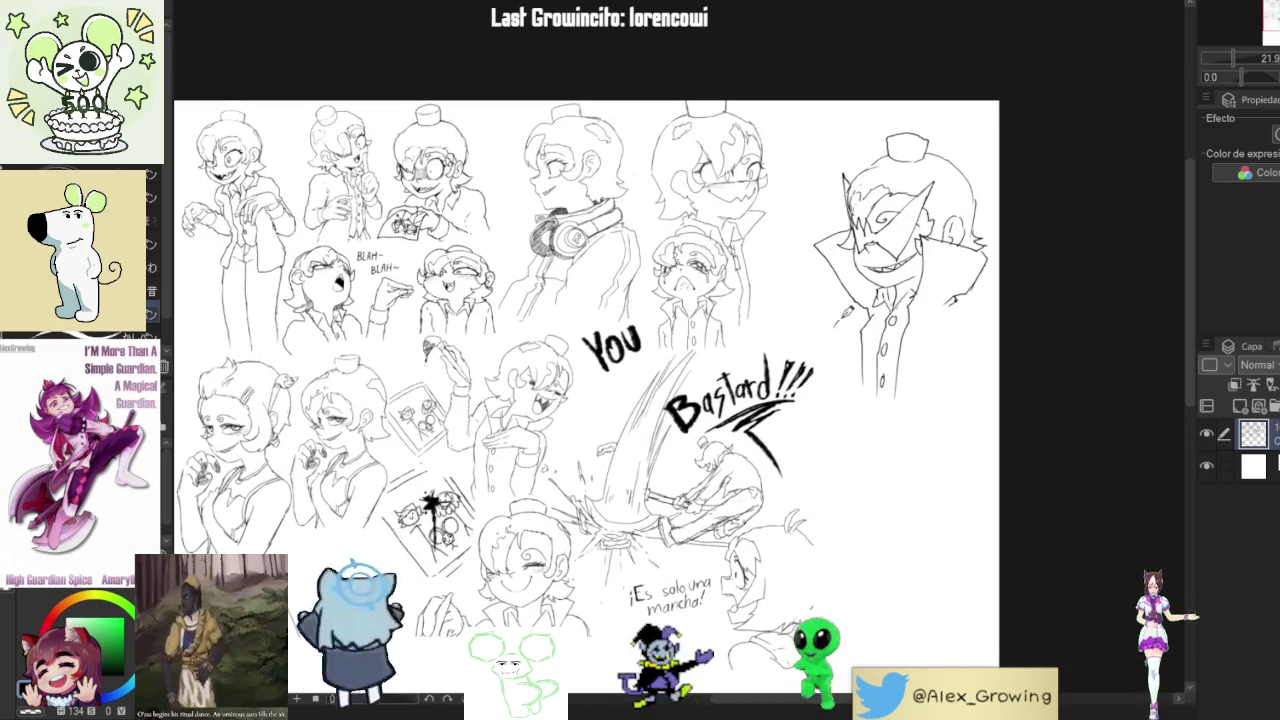
scroll(880, 300, "up", 2)
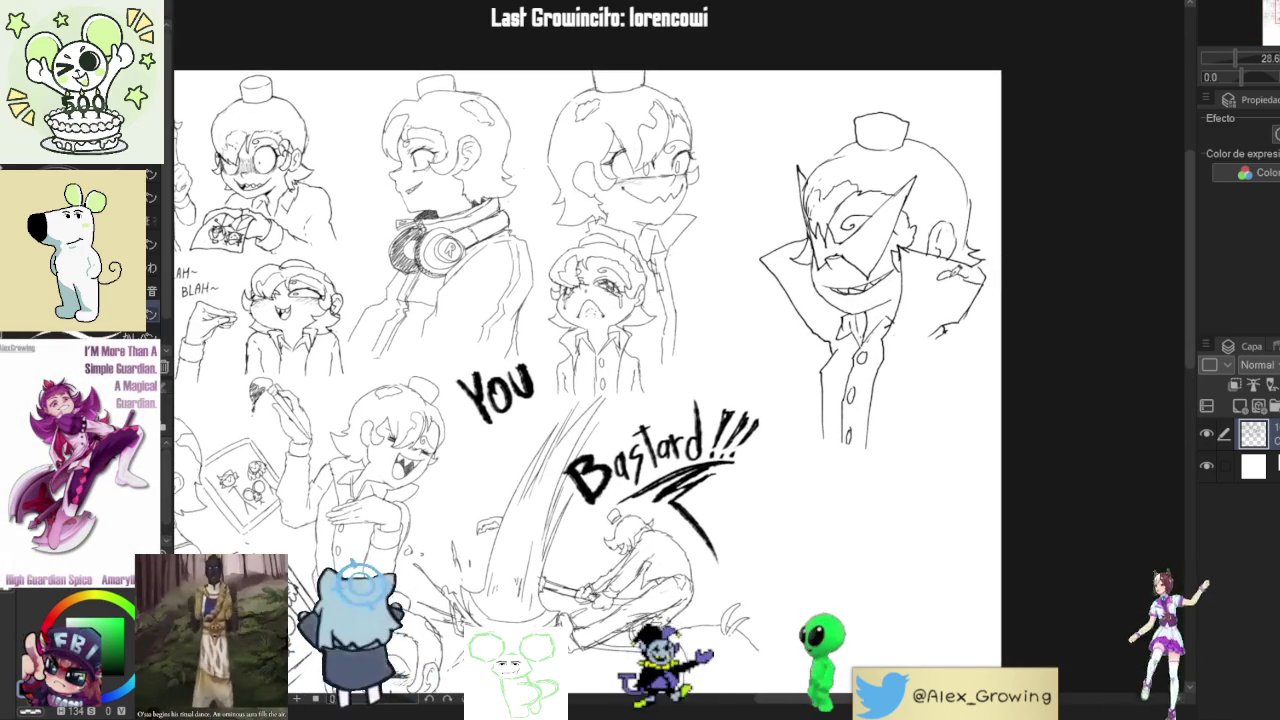
Sketch wavy folds along the caped figure's high collar and shoulder.
left_click_drag(968, 266, 944, 300)
left_click_drag(966, 282, 898, 338)
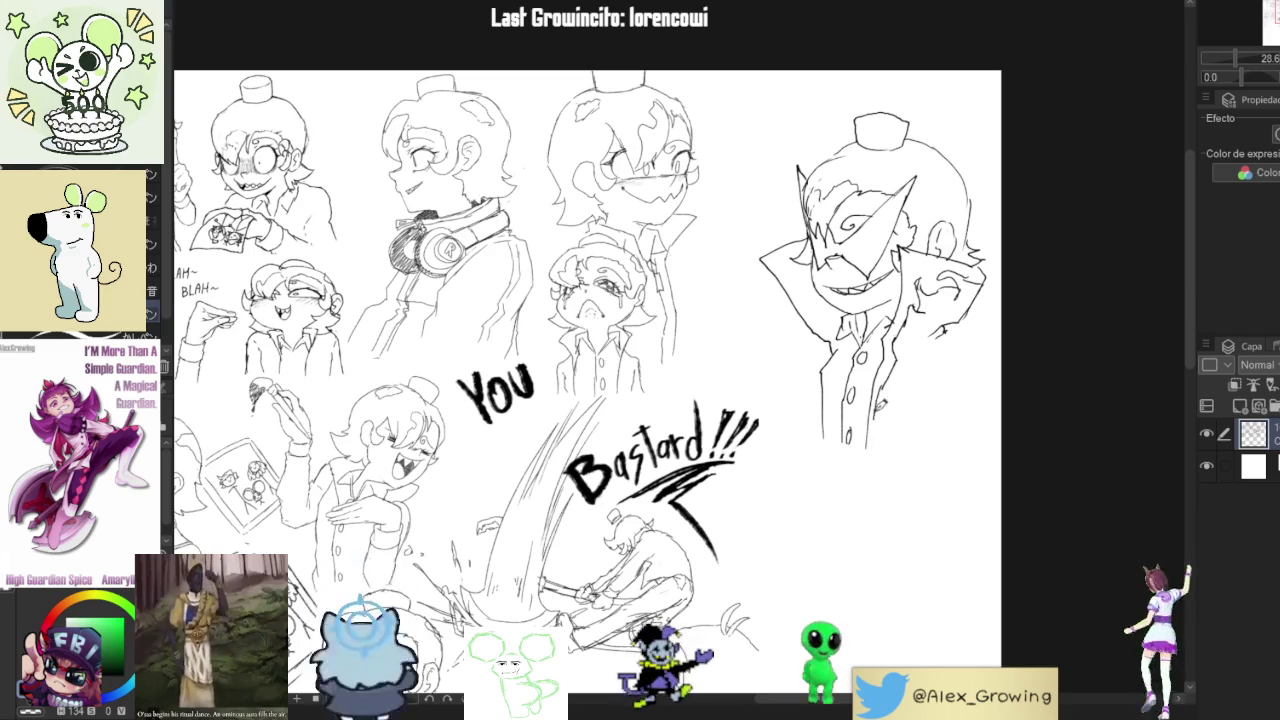
mouse_move(989, 278)
left_mouse_down()
mouse_move(985, 308)
mouse_move(955, 256)
left_mouse_up()
mouse_move(893, 326)
left_mouse_down()
mouse_move(912, 304)
mouse_move(934, 312)
left_mouse_up()
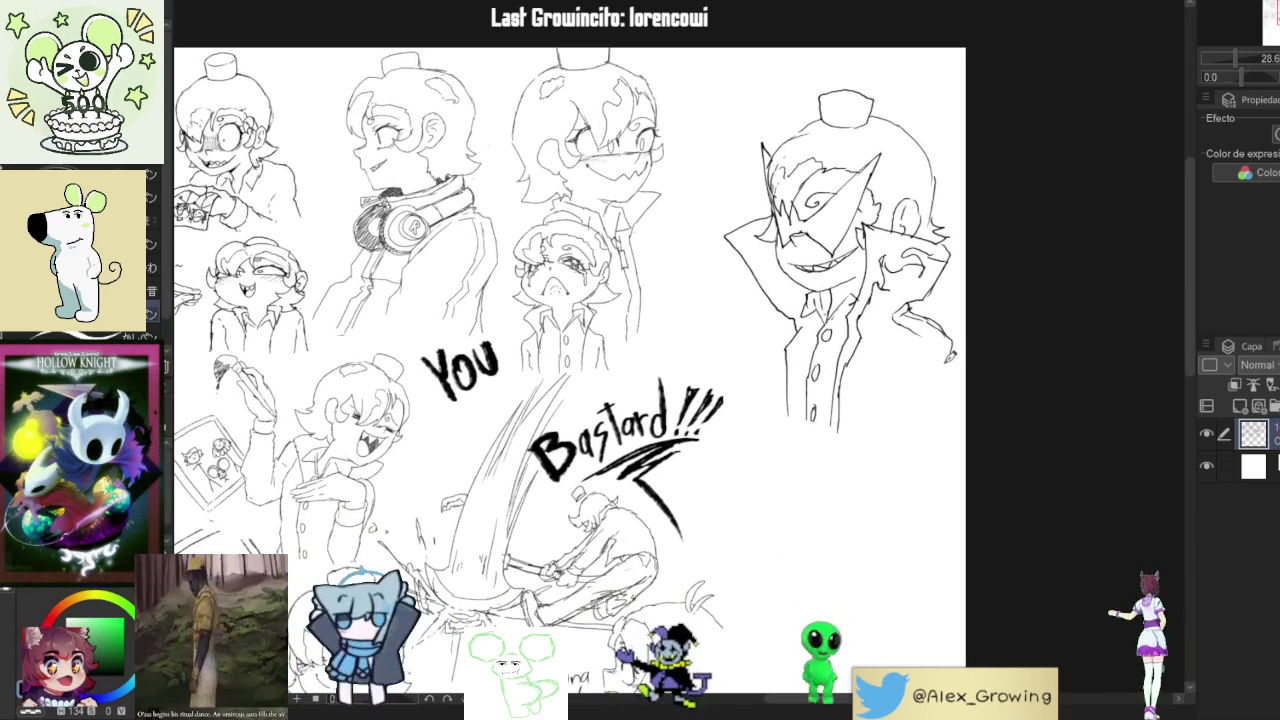
Add jacket lines, including the lower jacket edge and a stroke left of the figure.
left_click_drag(894, 372, 908, 348)
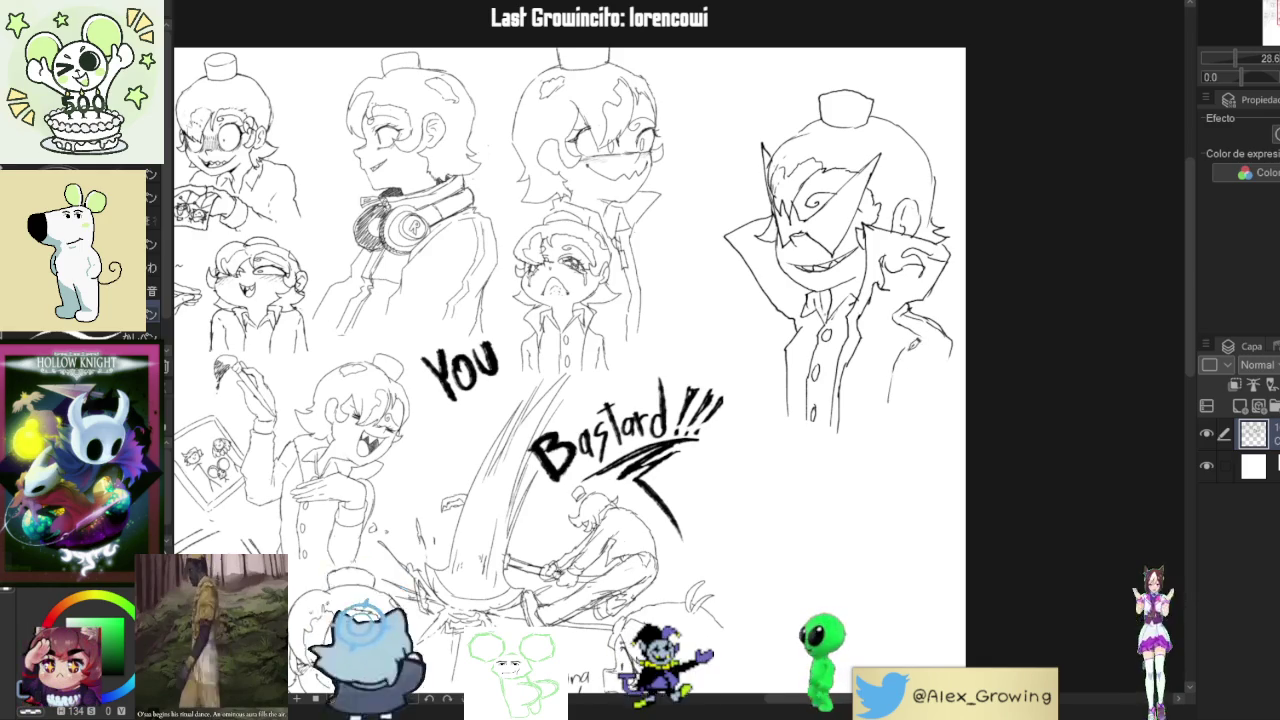
key("ctrl+z")
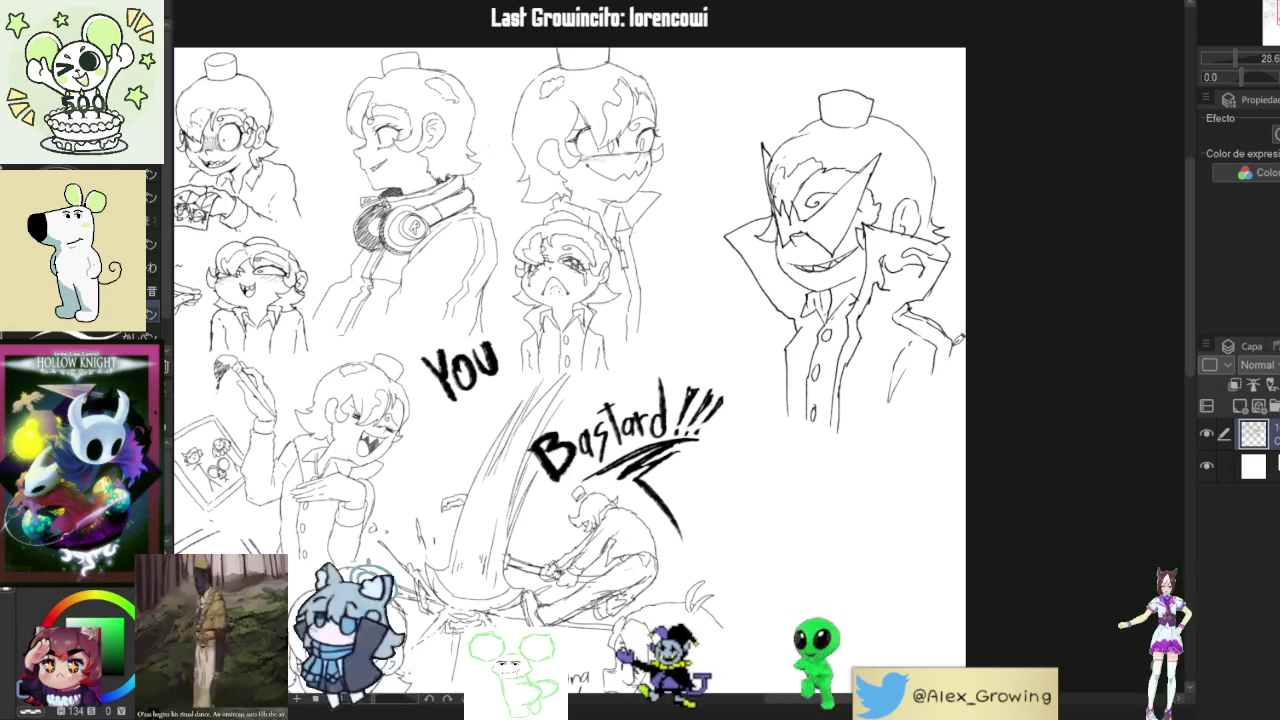
left_click_drag(960, 366, 954, 376)
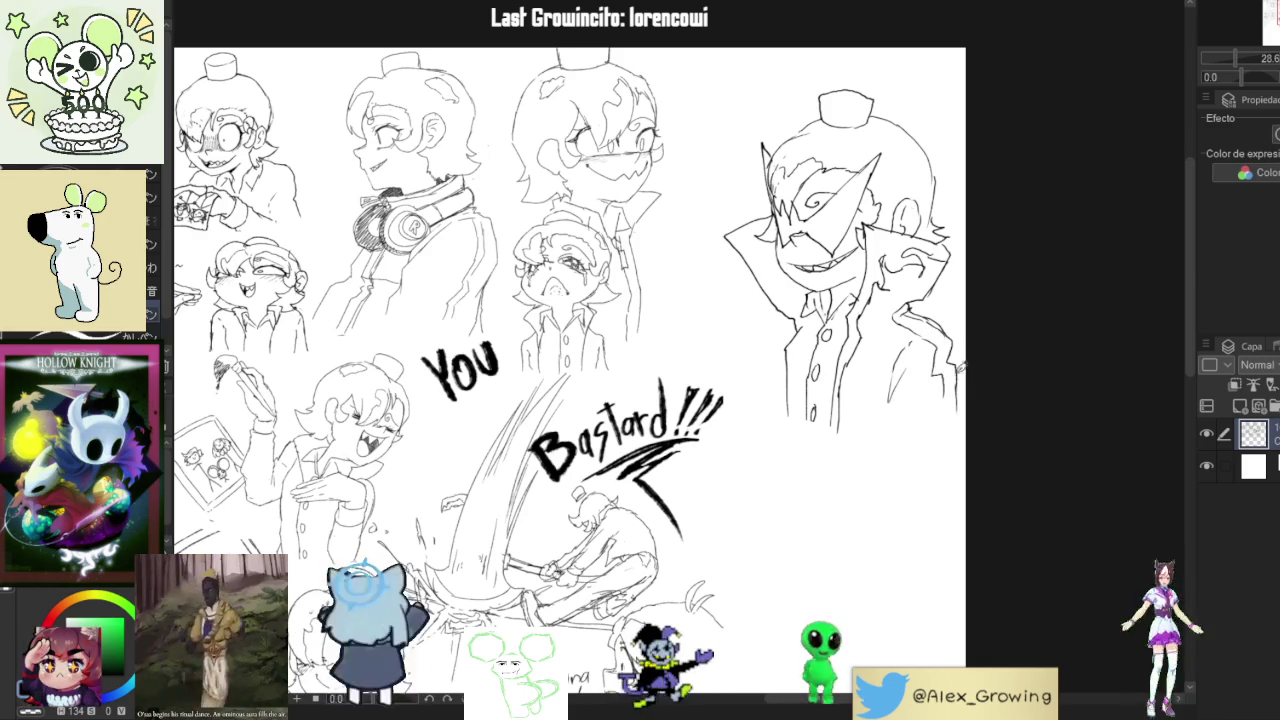
left_click_drag(766, 340, 732, 334)
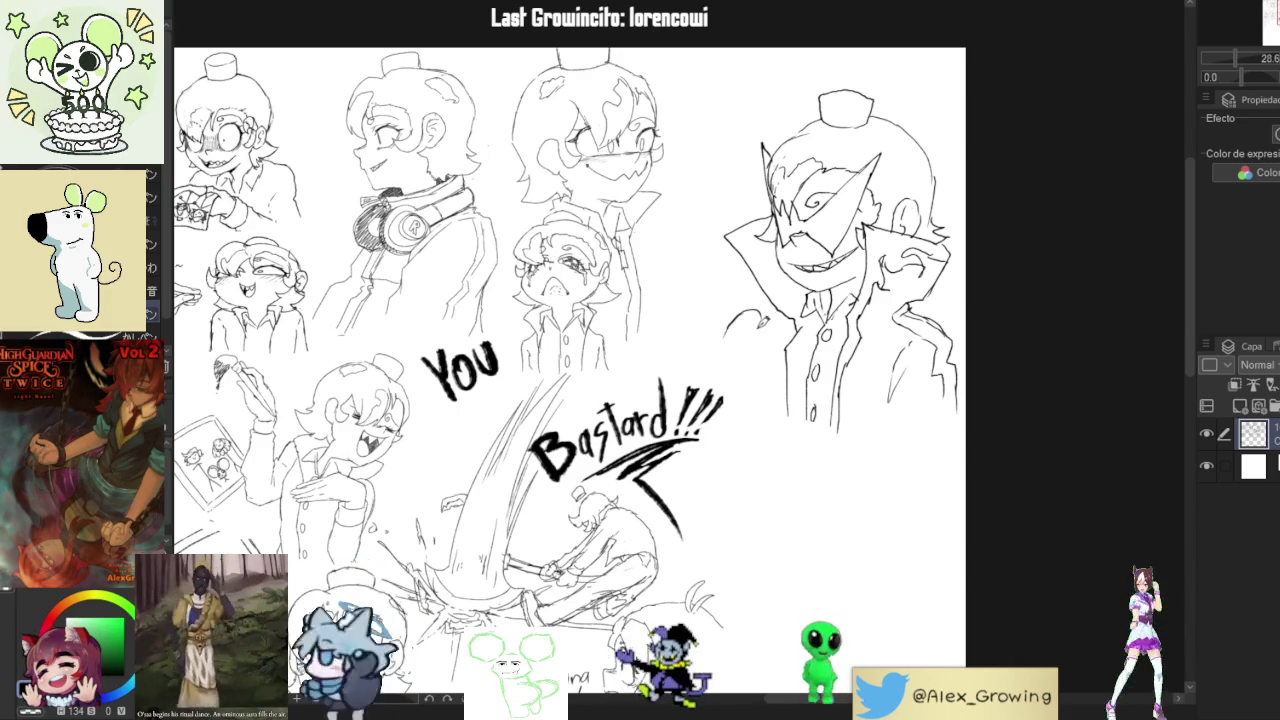
scroll(570, 380, "up", 1)
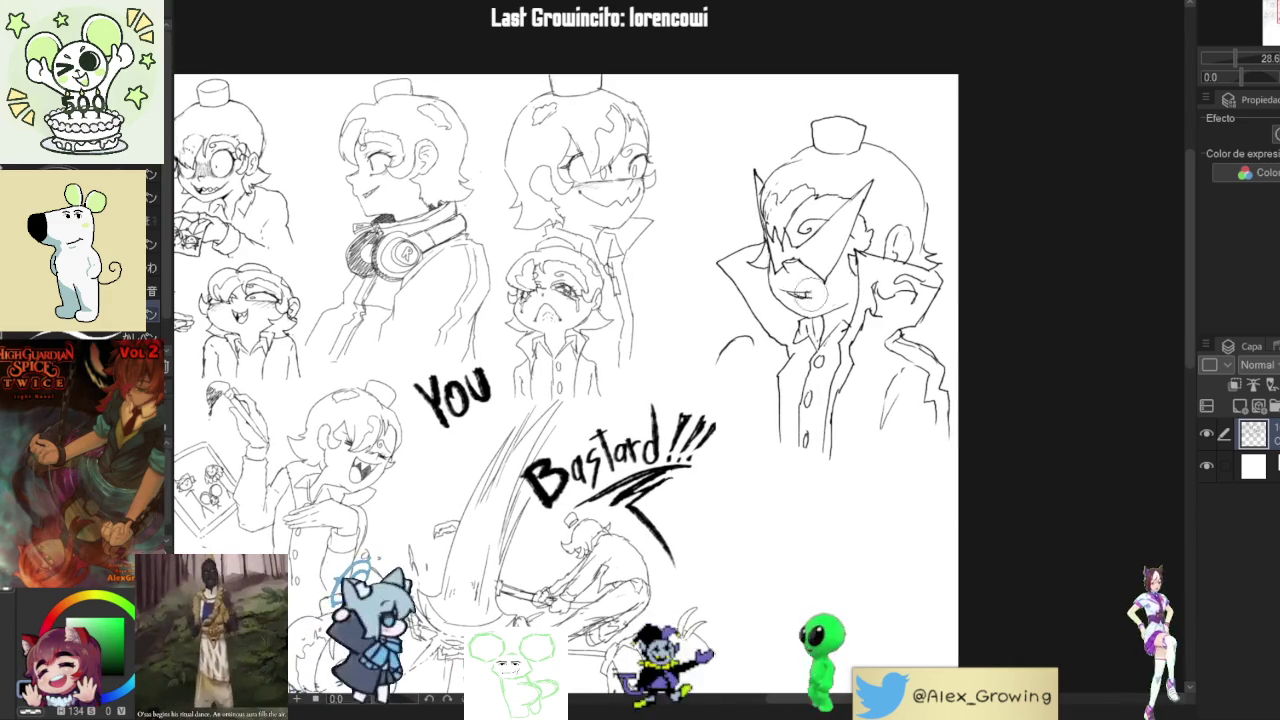
left_click_drag(848, 278, 797, 330)
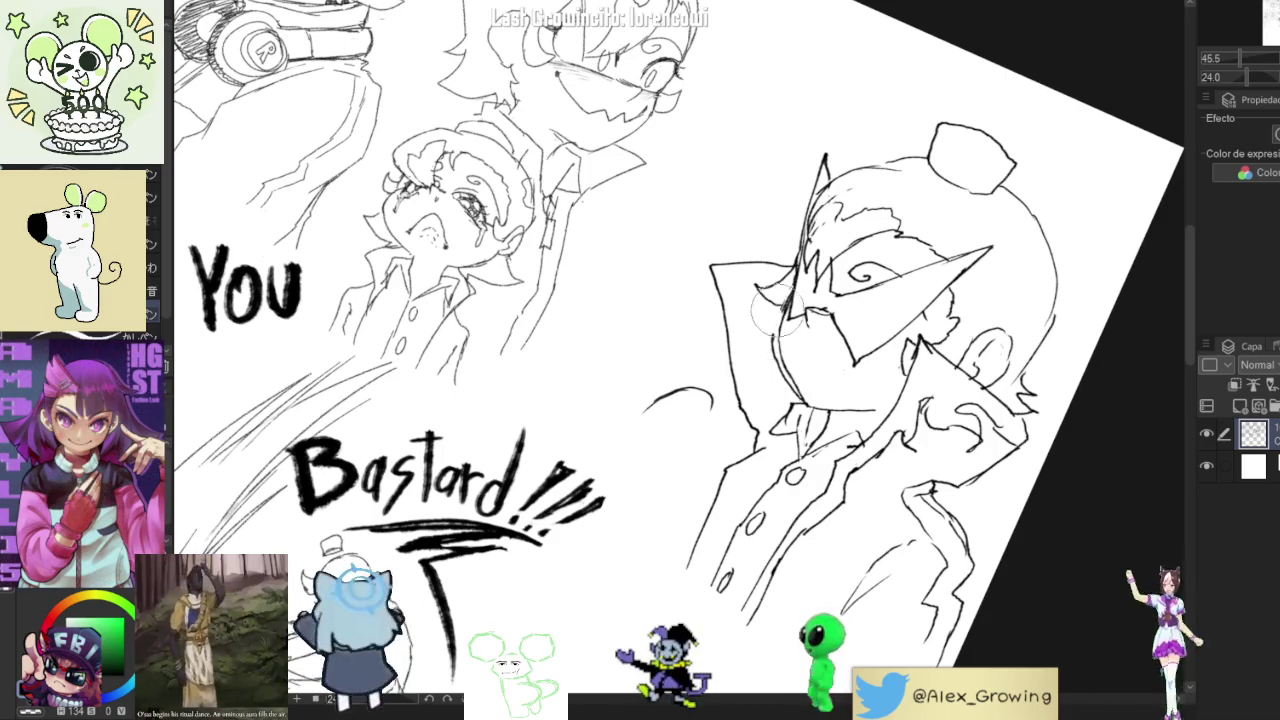
Draw a wide sharp-toothed grin under the mask, then straighten the view to show the whole page.
scroll(790, 390, "down", 3)
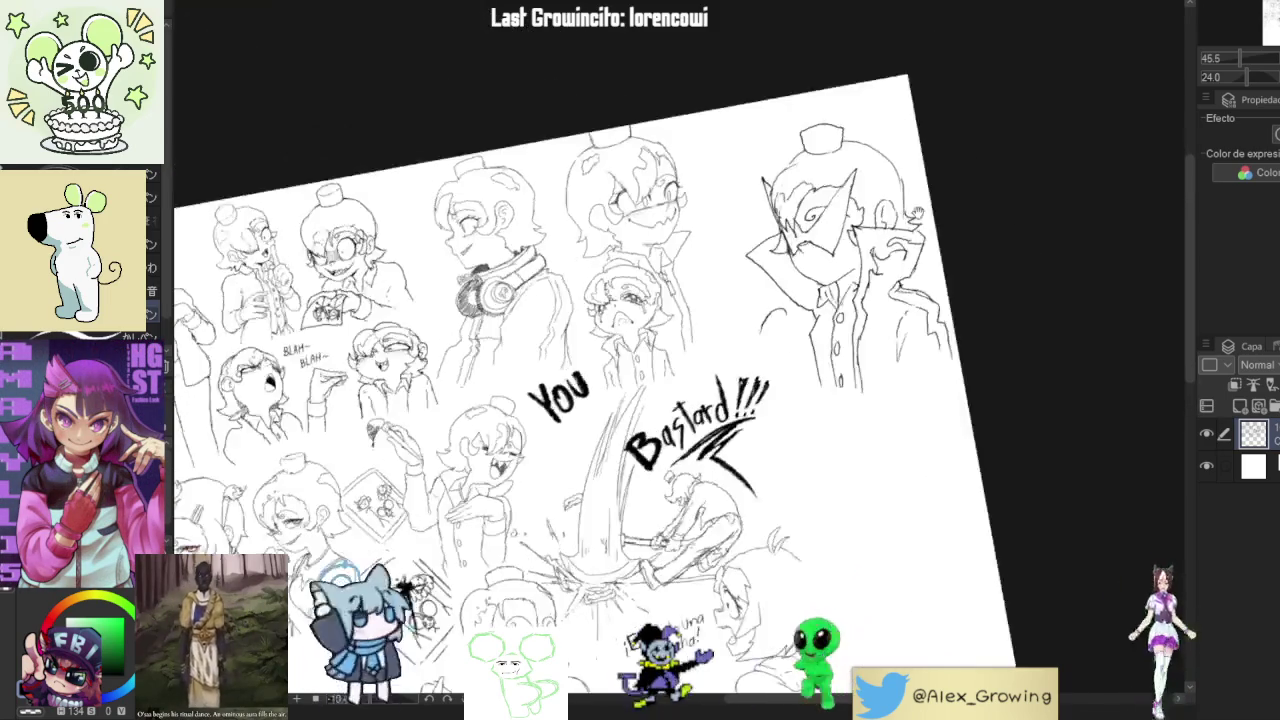
left_click_drag(790, 390, 700, 420)
scroll(700, 420, "up", 3)
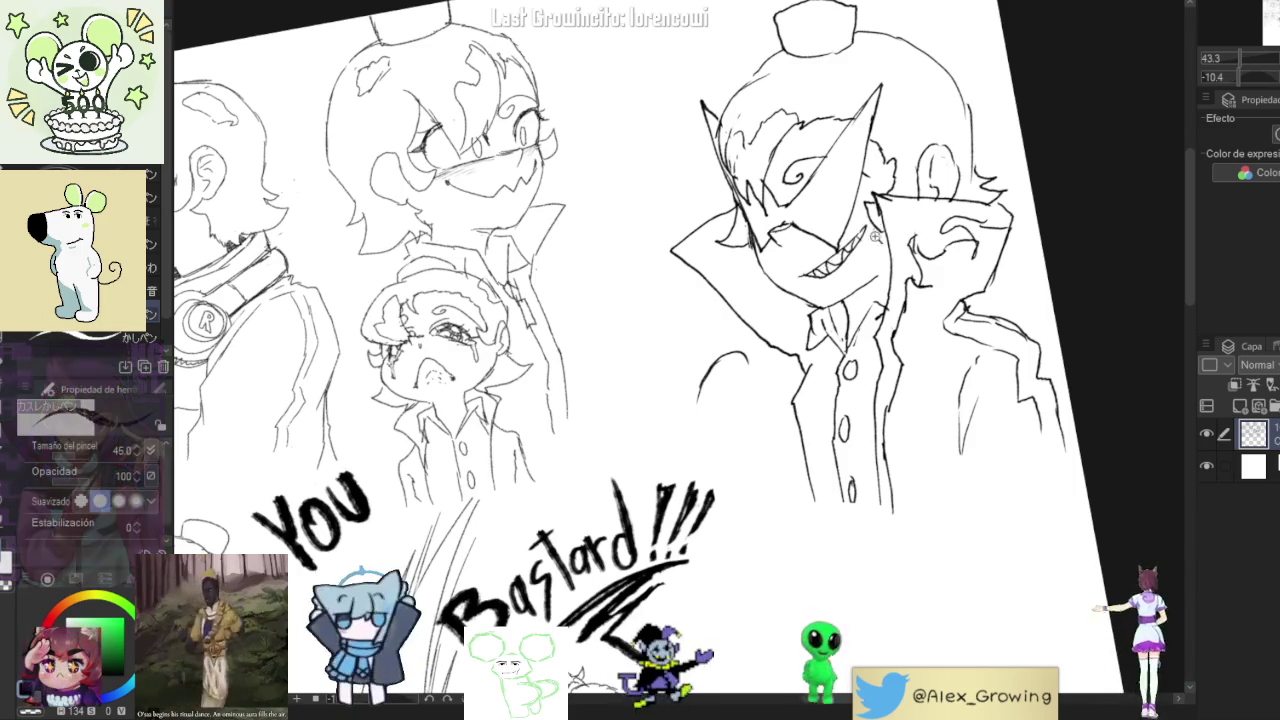
scroll(858, 240, "down", 3)
mouse_move(858, 240)
left_mouse_down()
mouse_move(928, 356)
mouse_move(808, 356)
left_mouse_up()
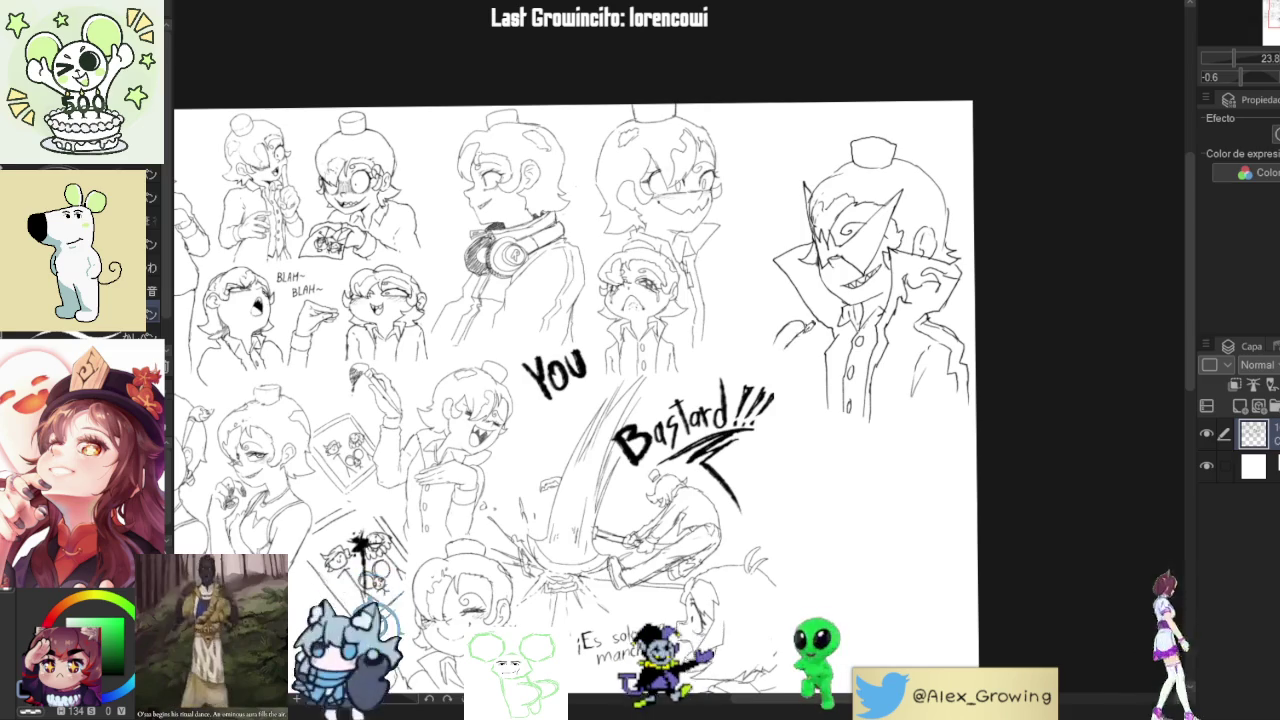
Redraw the small raised hand beside the caped figure, undoing the unwanted strokes.
scroll(782, 357, "up", 2)
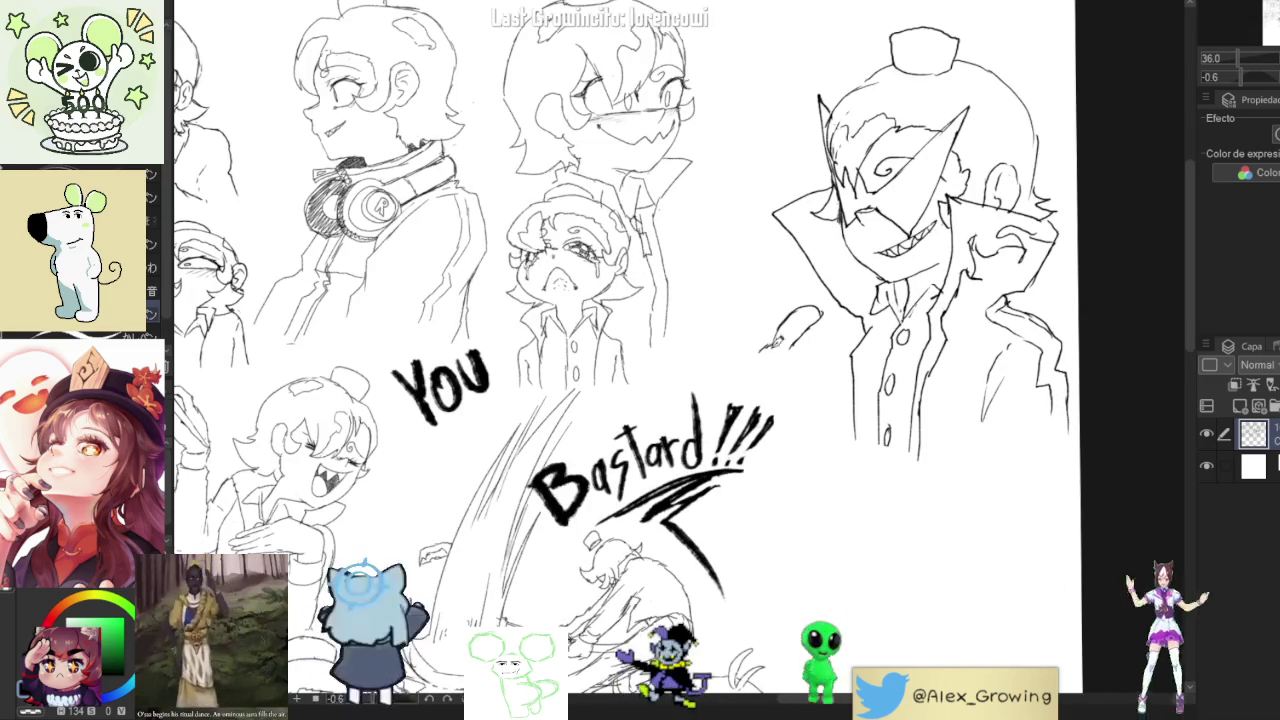
mouse_move(778, 338)
left_mouse_down()
mouse_move(742, 343)
mouse_move(747, 333)
left_mouse_up()
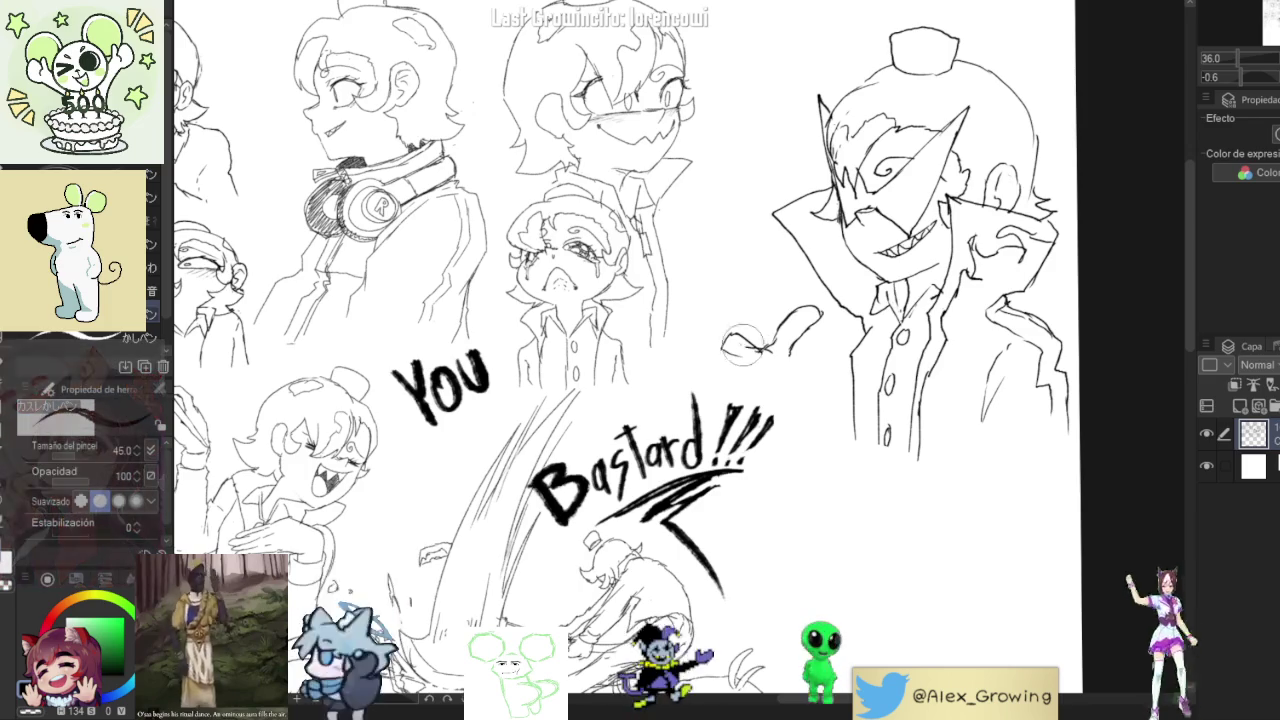
key("ctrl+z")
mouse_move(764, 322)
left_mouse_down()
mouse_move(740, 336)
mouse_move(766, 346)
mouse_move(770, 368)
left_mouse_up()
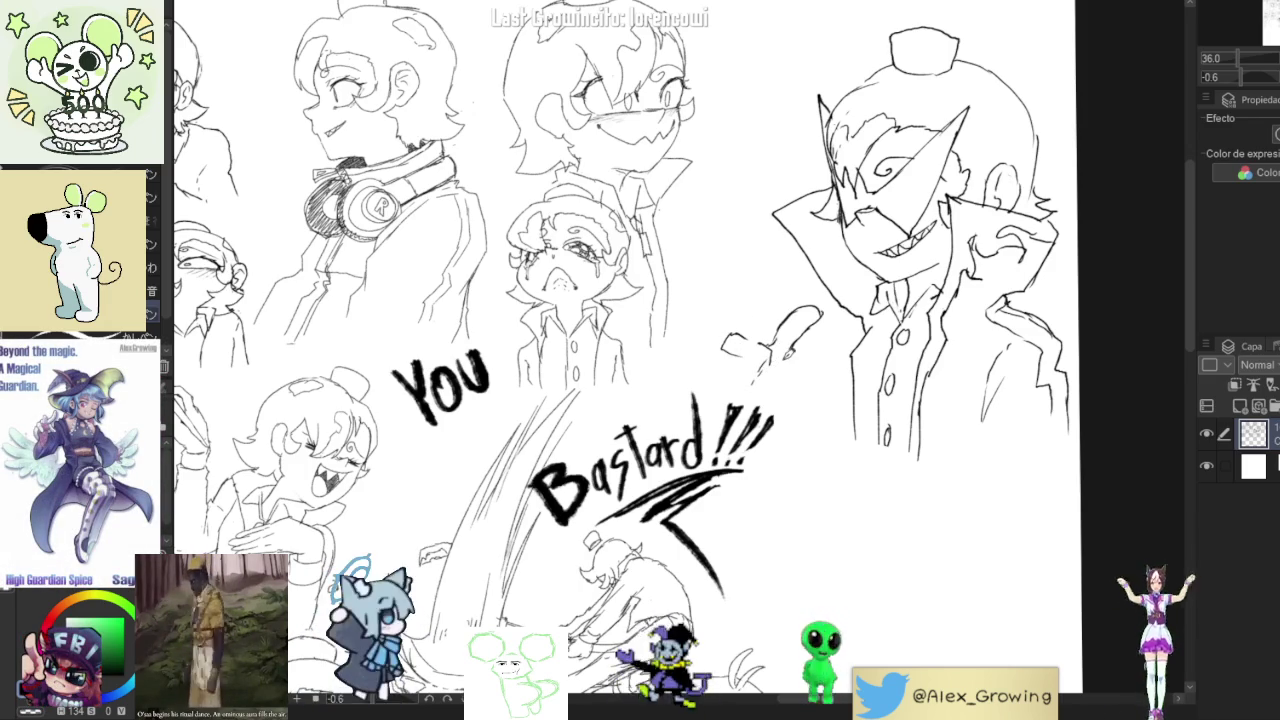
left_click_drag(778, 352, 790, 346)
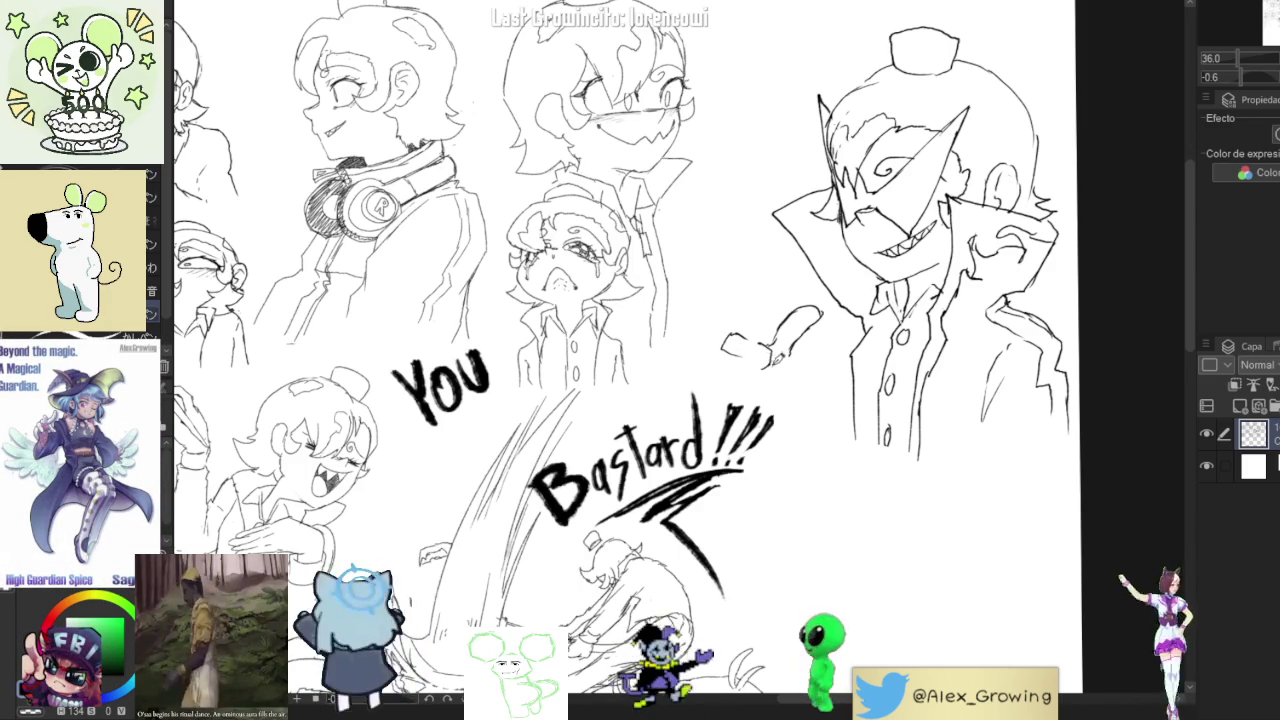
key("ctrl+z")
key("ctrl+z")
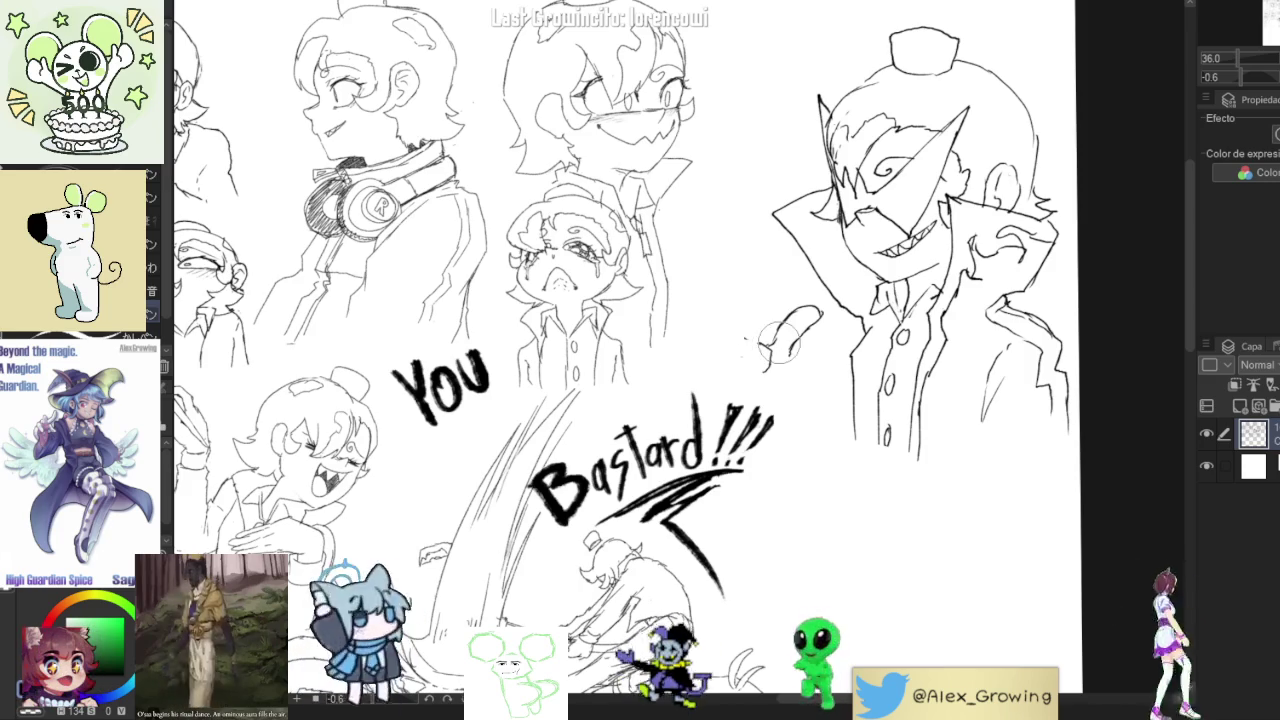
mouse_move(790, 322)
left_mouse_down()
mouse_move(722, 348)
mouse_move(708, 388)
mouse_move(752, 408)
mouse_move(710, 384)
left_mouse_up()
scroll(712, 378, "down", 3)
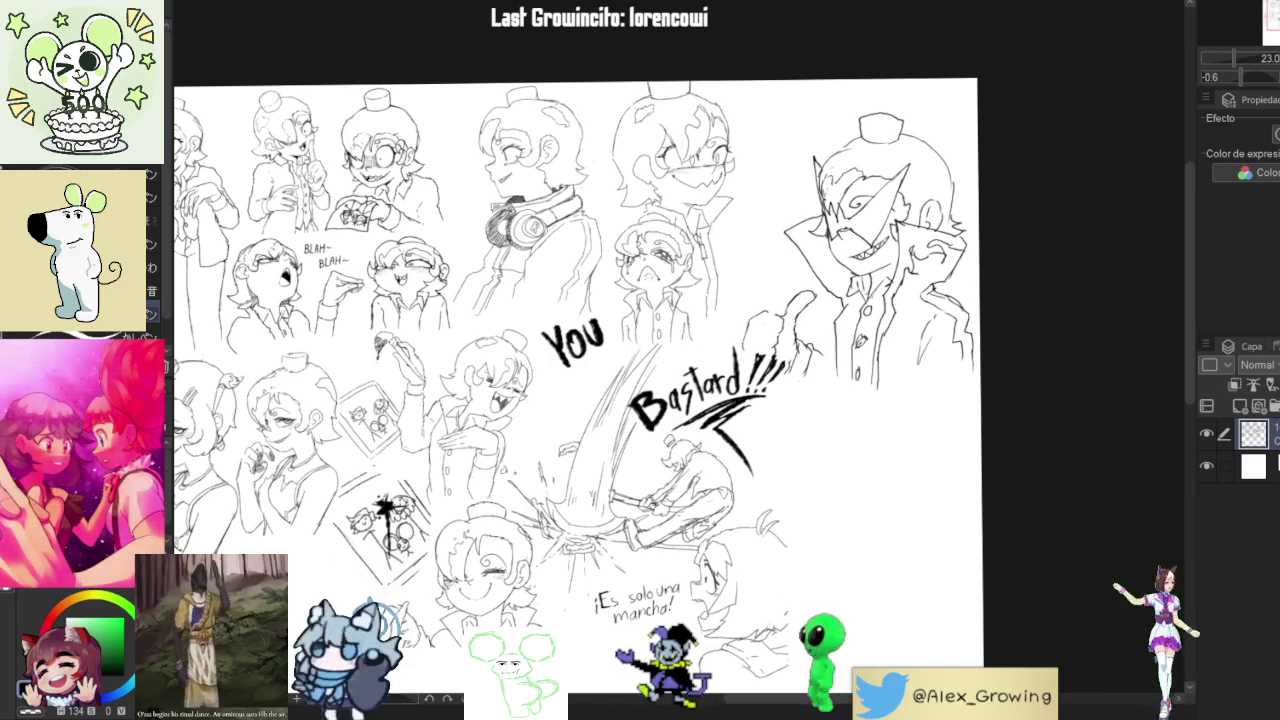
Erase the stray lines on the pointing hand.
scroll(294, 251, "up", 2)
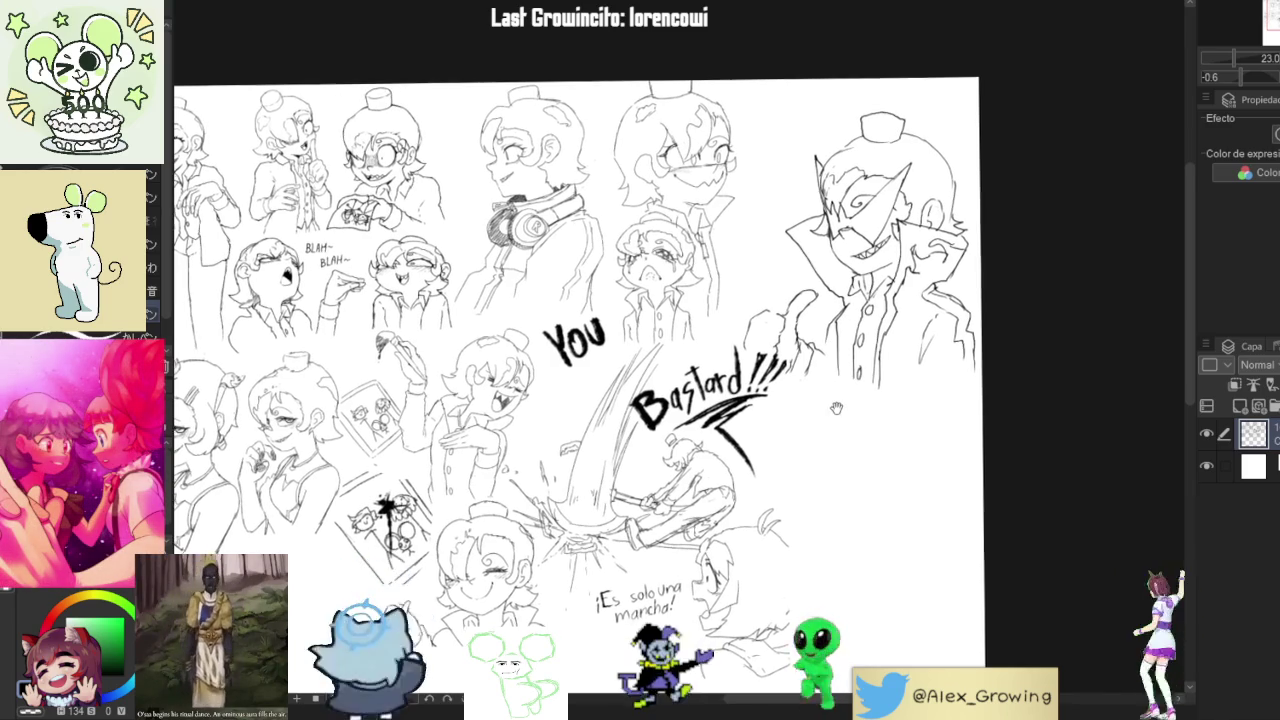
mouse_move(848, 310)
left_mouse_down()
mouse_move(865, 292)
mouse_move(835, 300)
mouse_move(842, 292)
mouse_move(852, 326)
left_mouse_up()
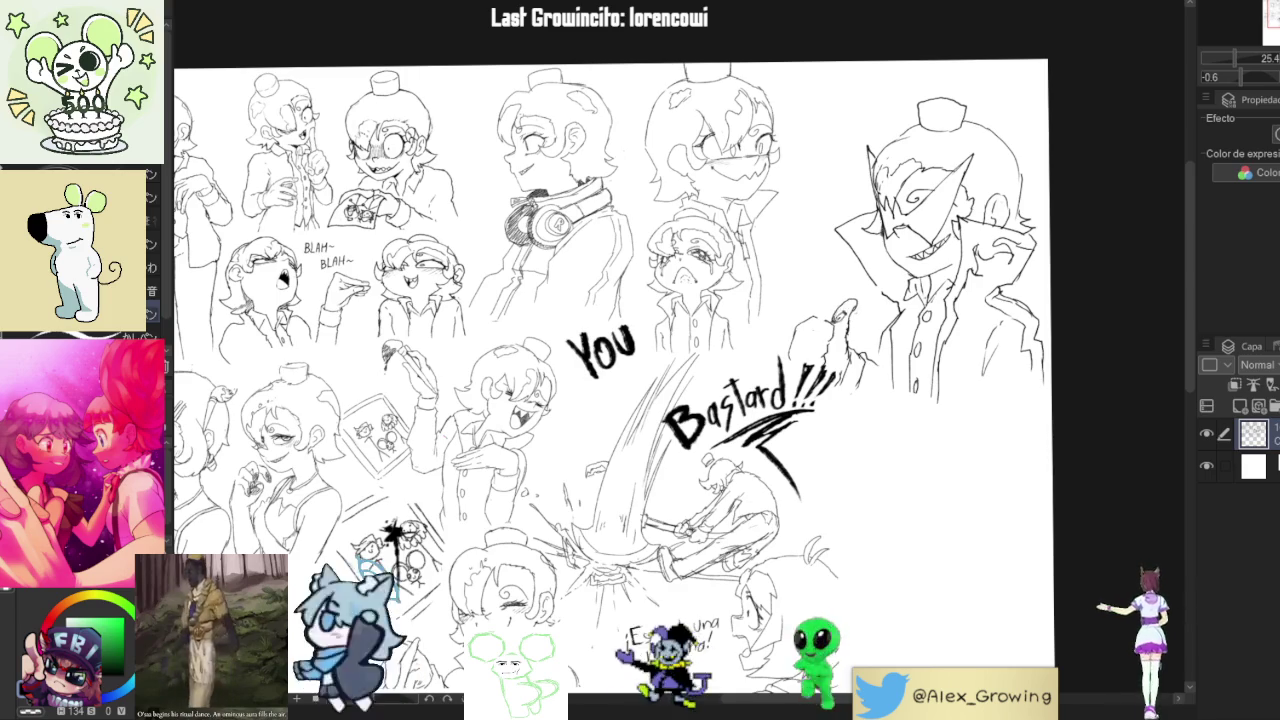
scroll(610, 380, "down", 2)
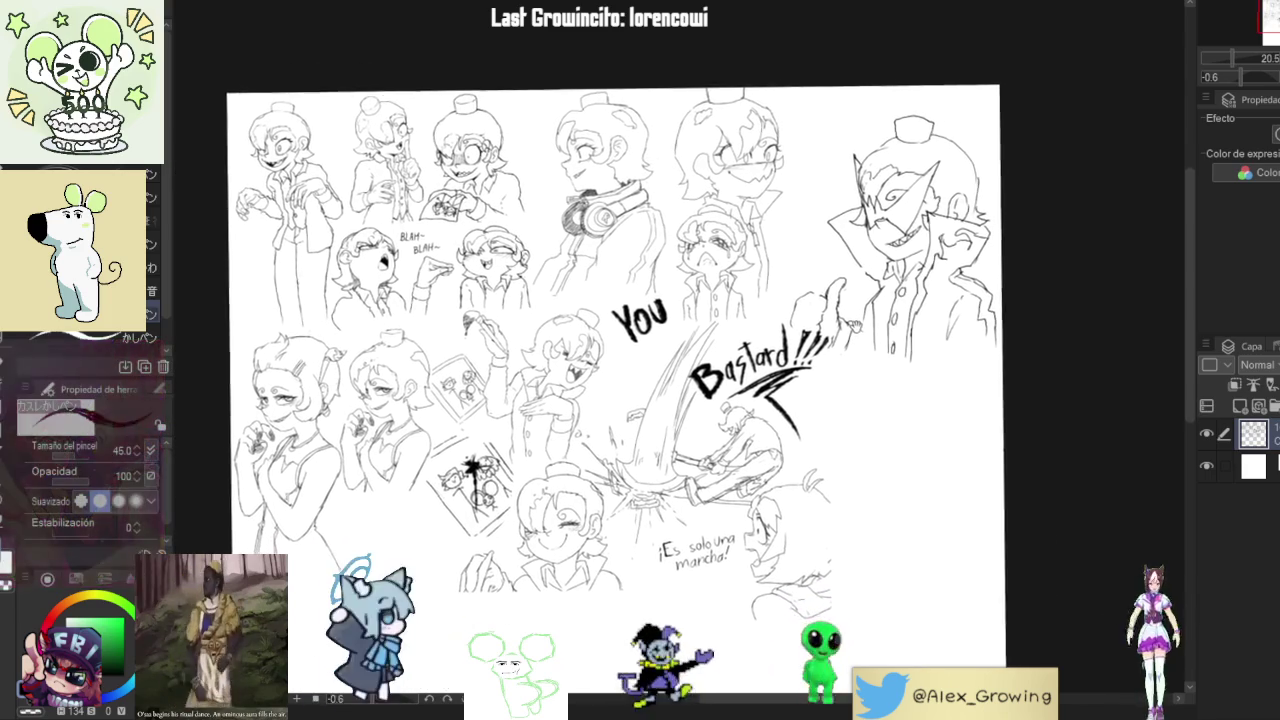
scroll(600, 380, "up", 2)
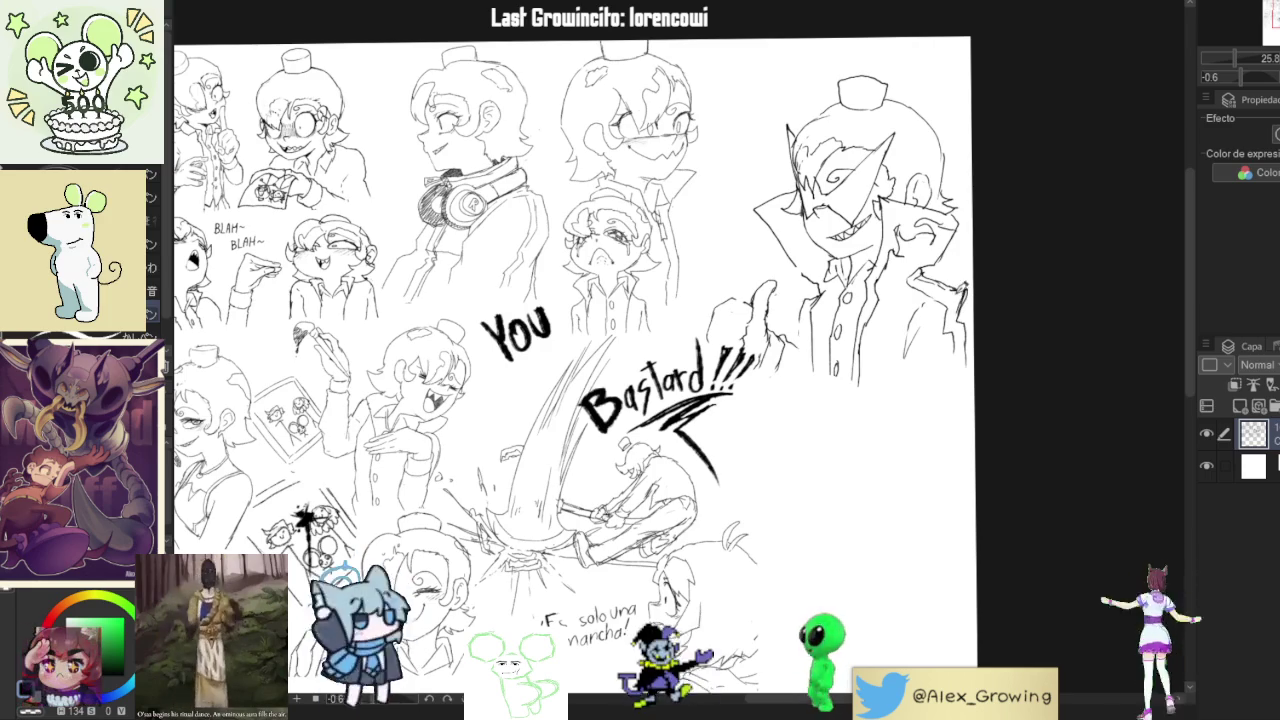
Undo the grey smudge over the grinning character's face.
scroll(937, 367, "down", 2)
scroll(937, 367, "up", 1)
scroll(937, 367, "up", 1)
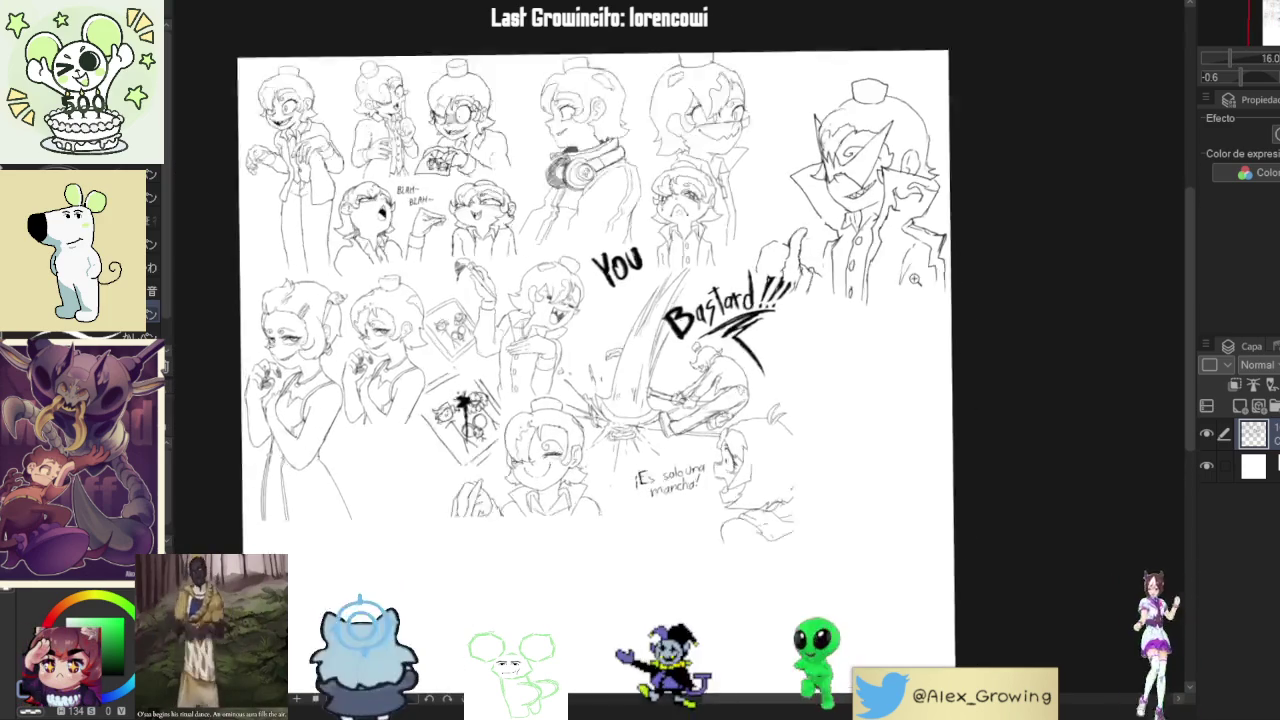
scroll(930, 370, "up", 1)
left_click_drag(600, 400, 613, 354)
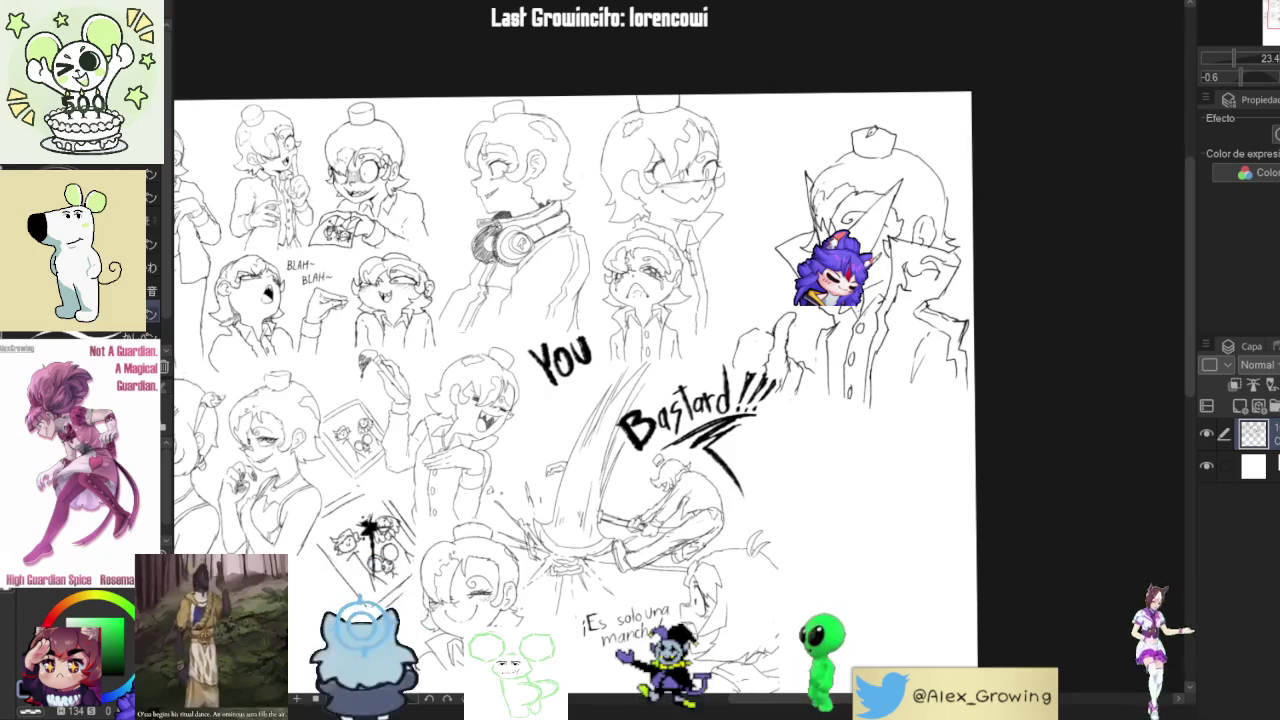
key("ctrl+z")
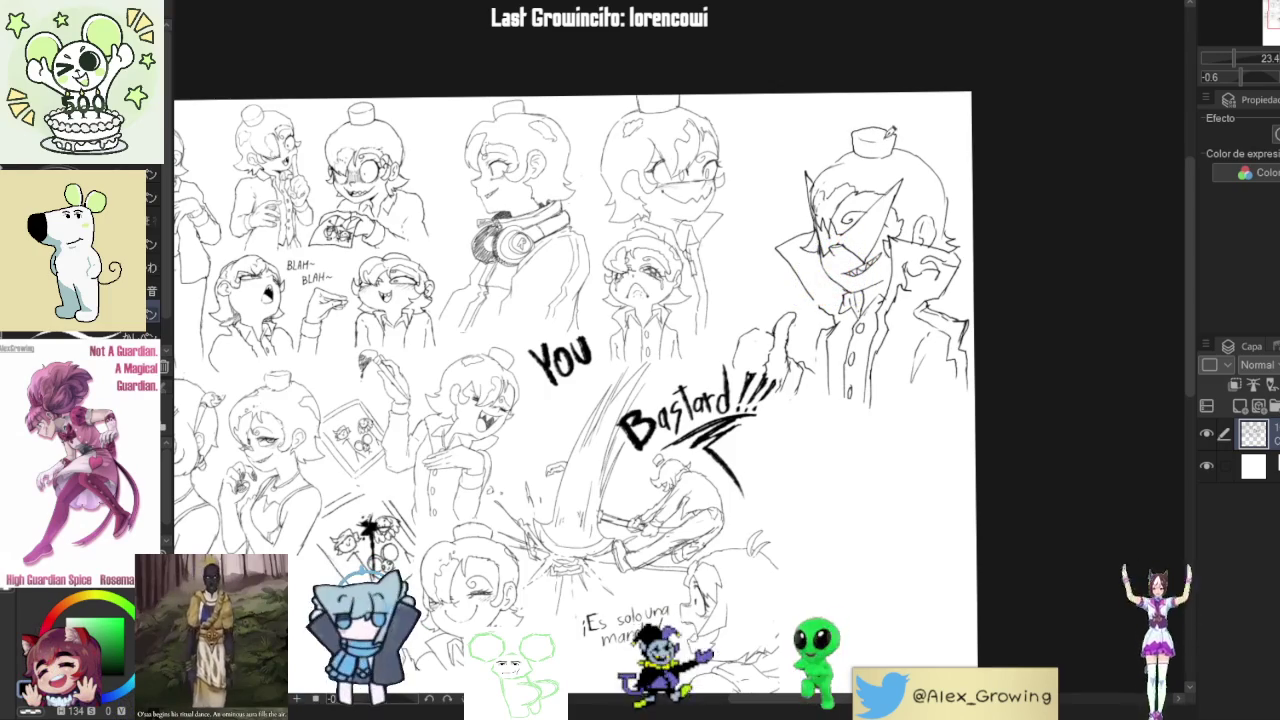
scroll(927, 182, "down", 1)
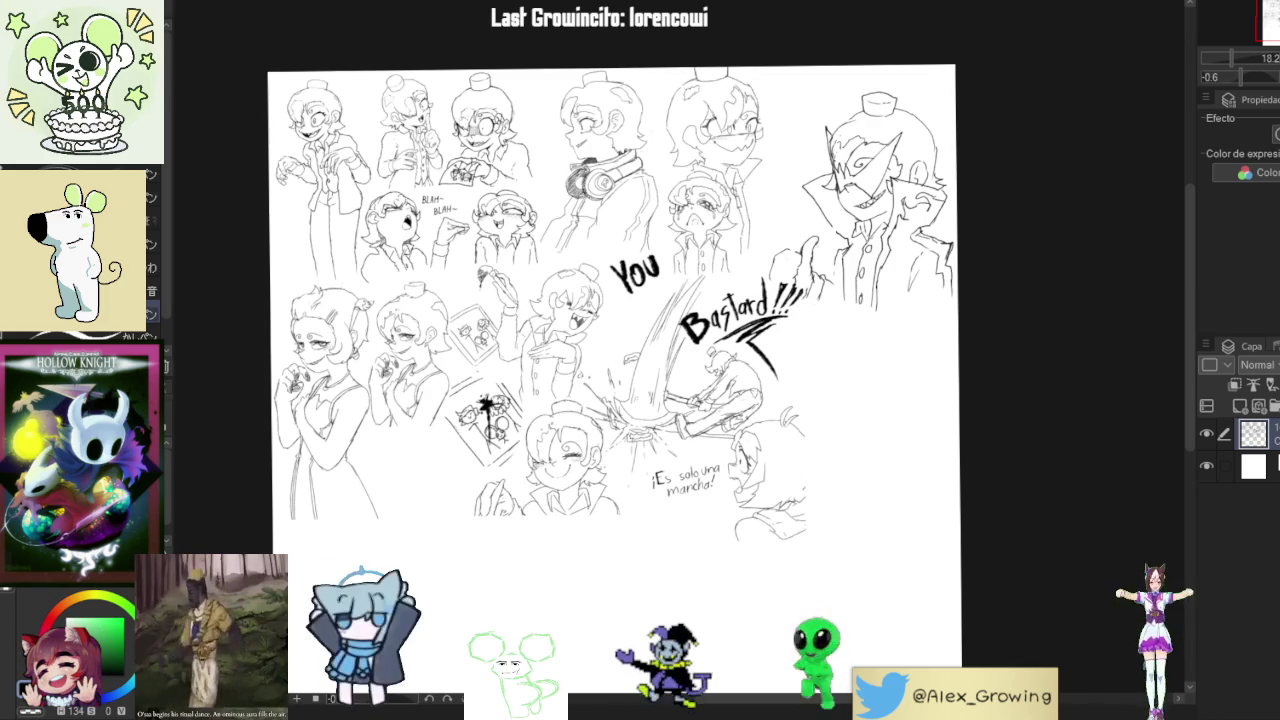
Lasso-select the grinning top-right character together with its hand.
left_click_drag(953, 359, 943, 357)
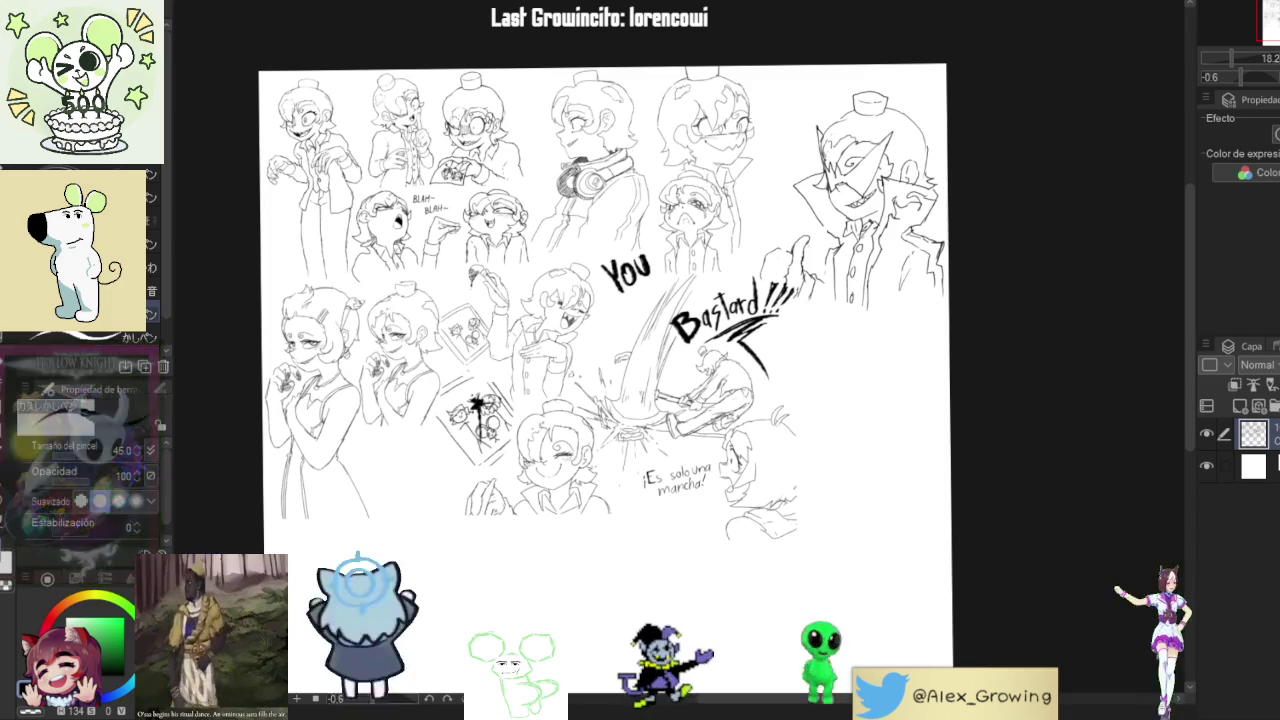
left_click_drag(889, 29, 960, 309)
scroll(960, 309, "up", 3)
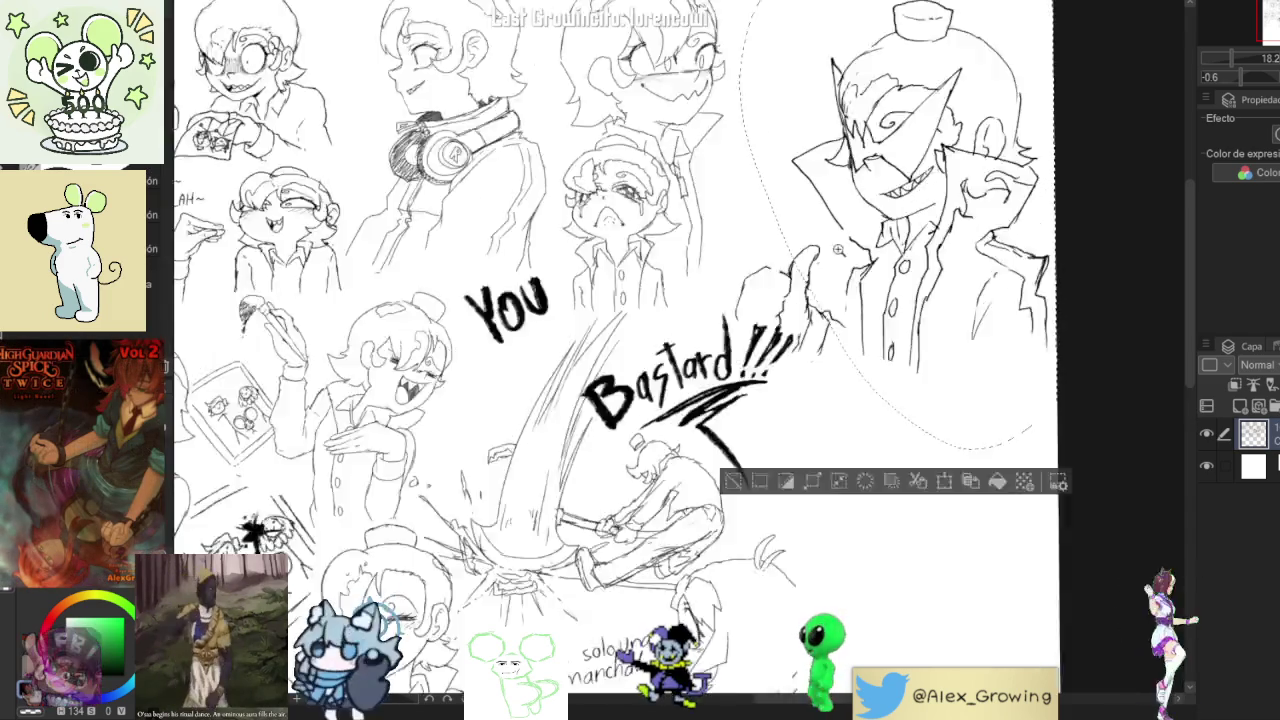
scroll(887, 397, "up", 3)
scroll(887, 397, "up", 2)
mouse_move(922, 455)
left_mouse_down()
mouse_move(750, 453)
mouse_move(912, 292)
left_mouse_up()
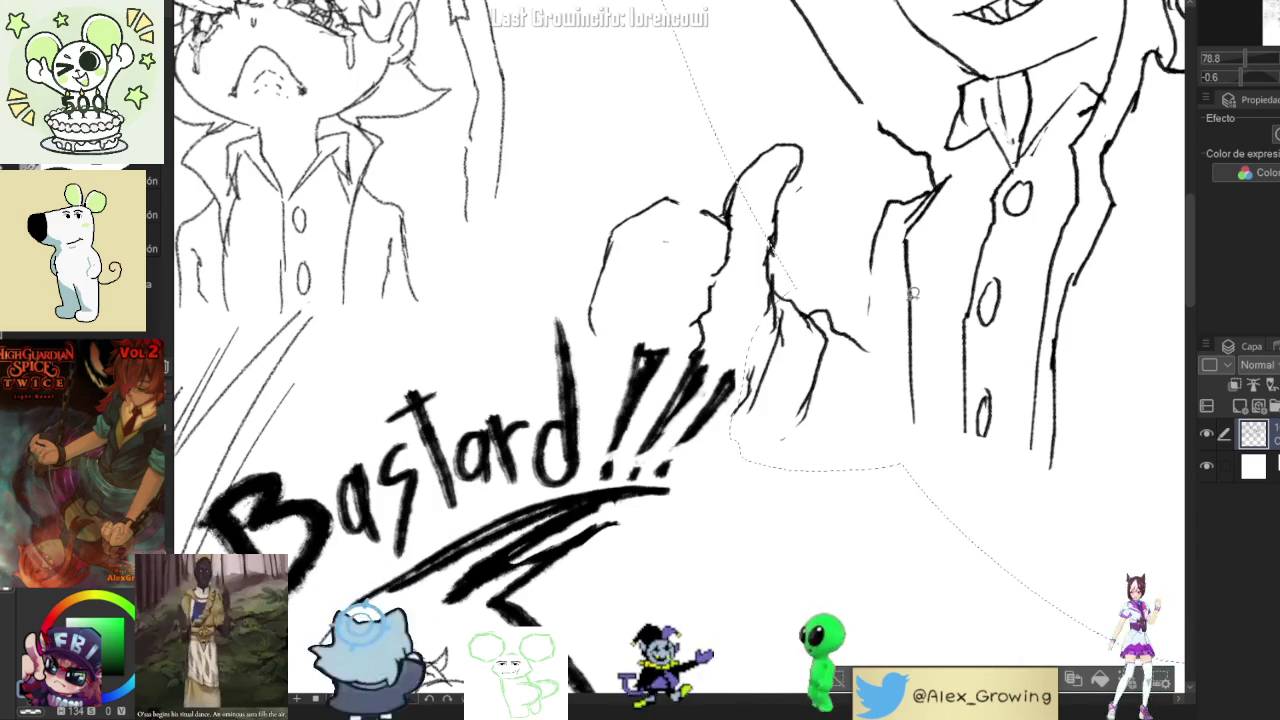
left_click_drag(740, 436, 761, 450)
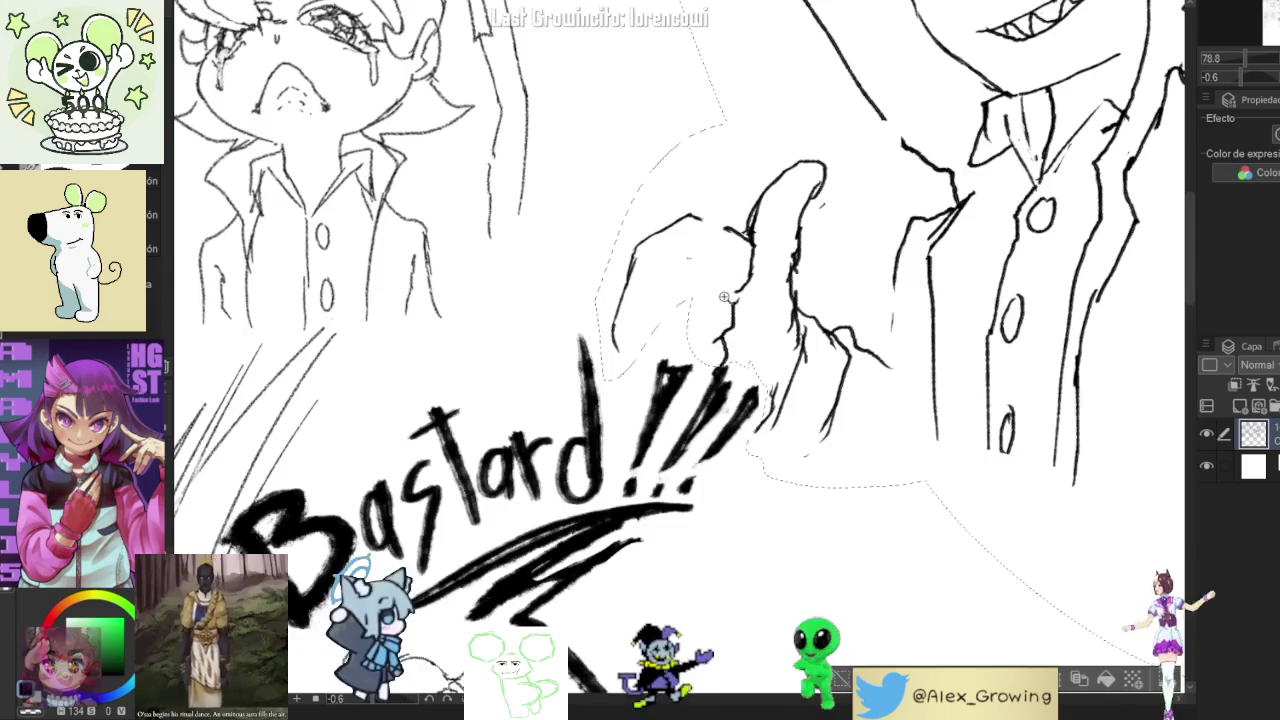
scroll(765, 384, "down", 5)
Squash the selection upward with Free Transform, confirm with Aceptar, and deselect.
key("ctrl+t")
mouse_move(792, 408)
left_mouse_down()
mouse_move(792, 375)
mouse_move(832, 308)
left_mouse_up()
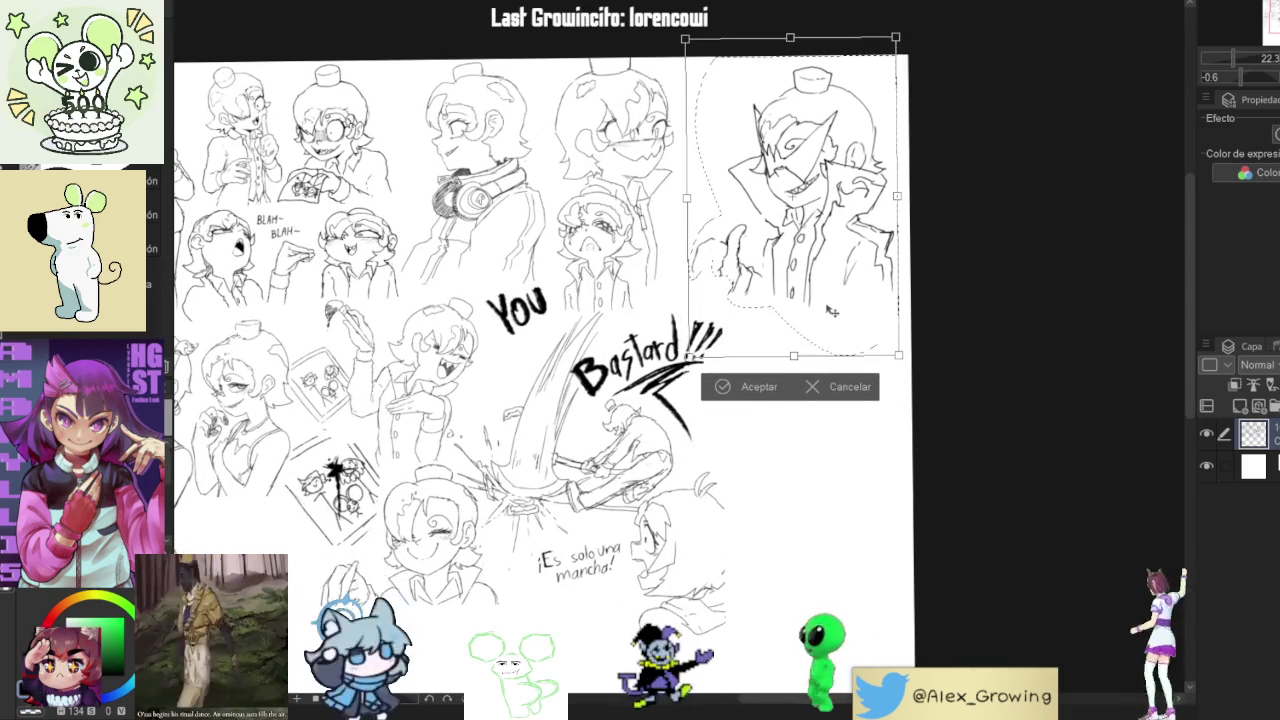
left_click(765, 384)
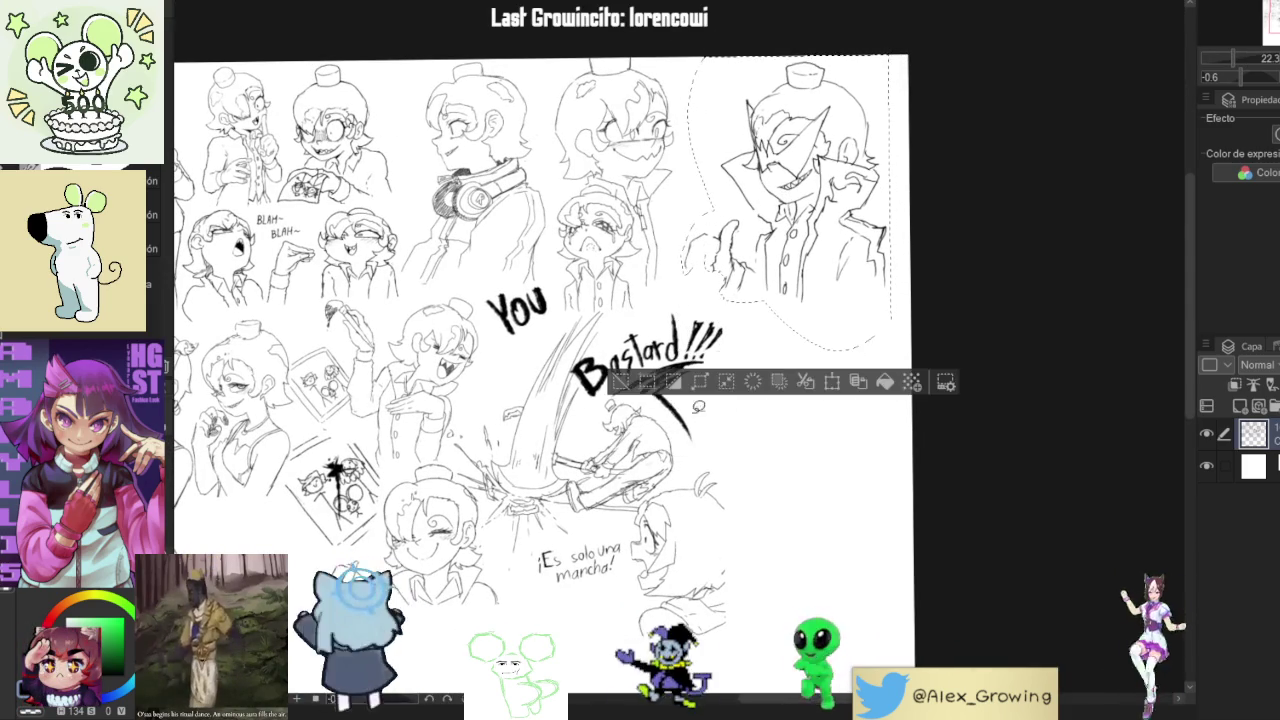
left_click(638, 381)
scroll(642, 376, "down", 2)
scroll(720, 350, "up", 2)
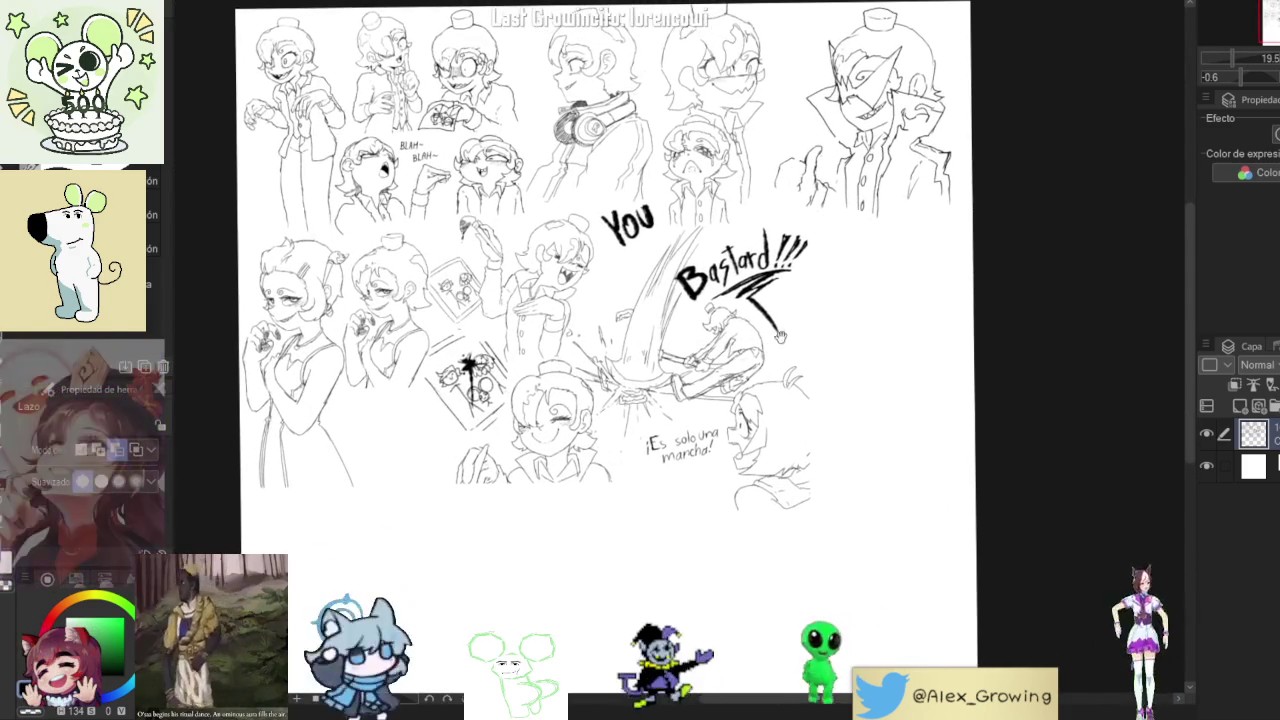
scroll(796, 323, "up", 3)
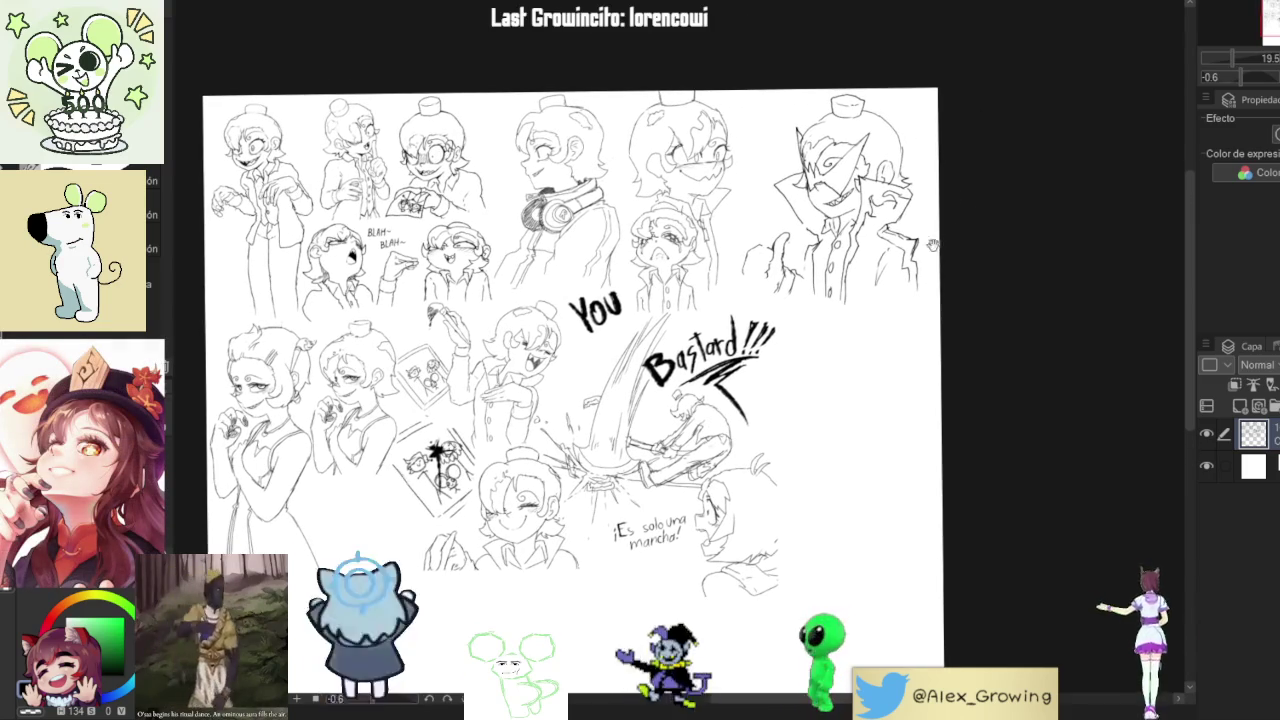
With the pen, draw a short angled stroke right of 'Bastard', then show All materials.
key("p")
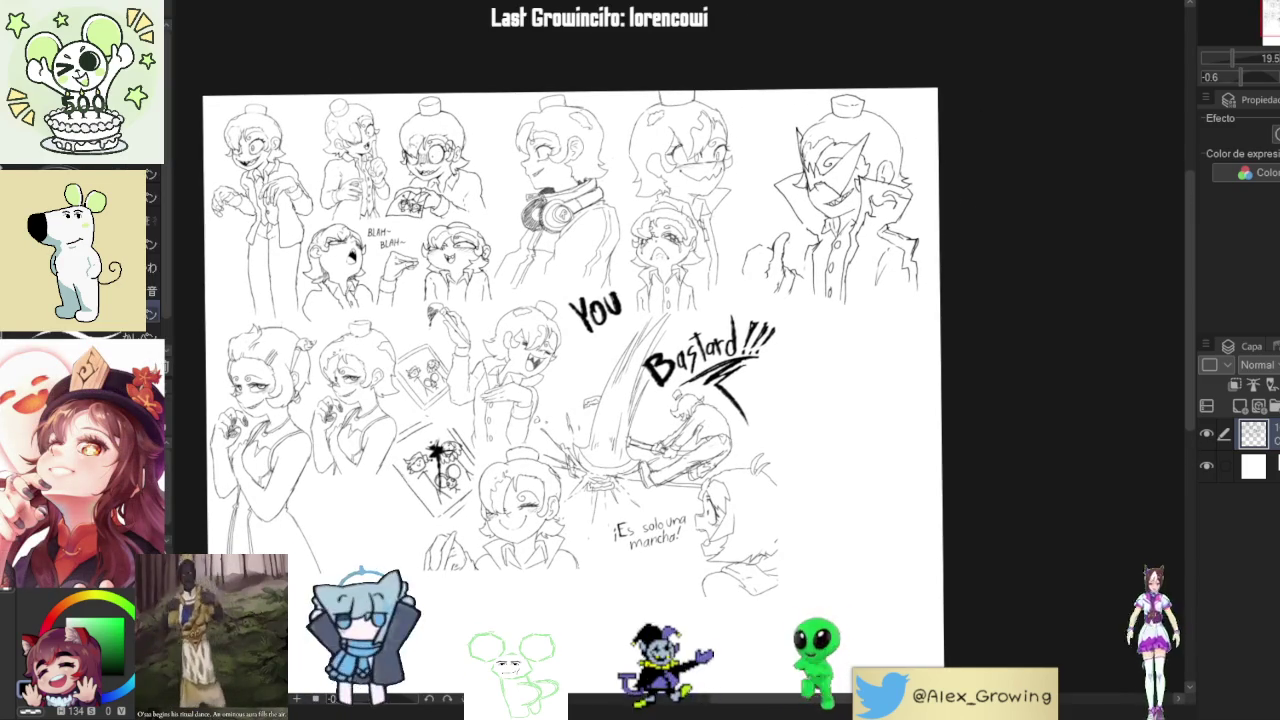
scroll(866, 282, "up", 3)
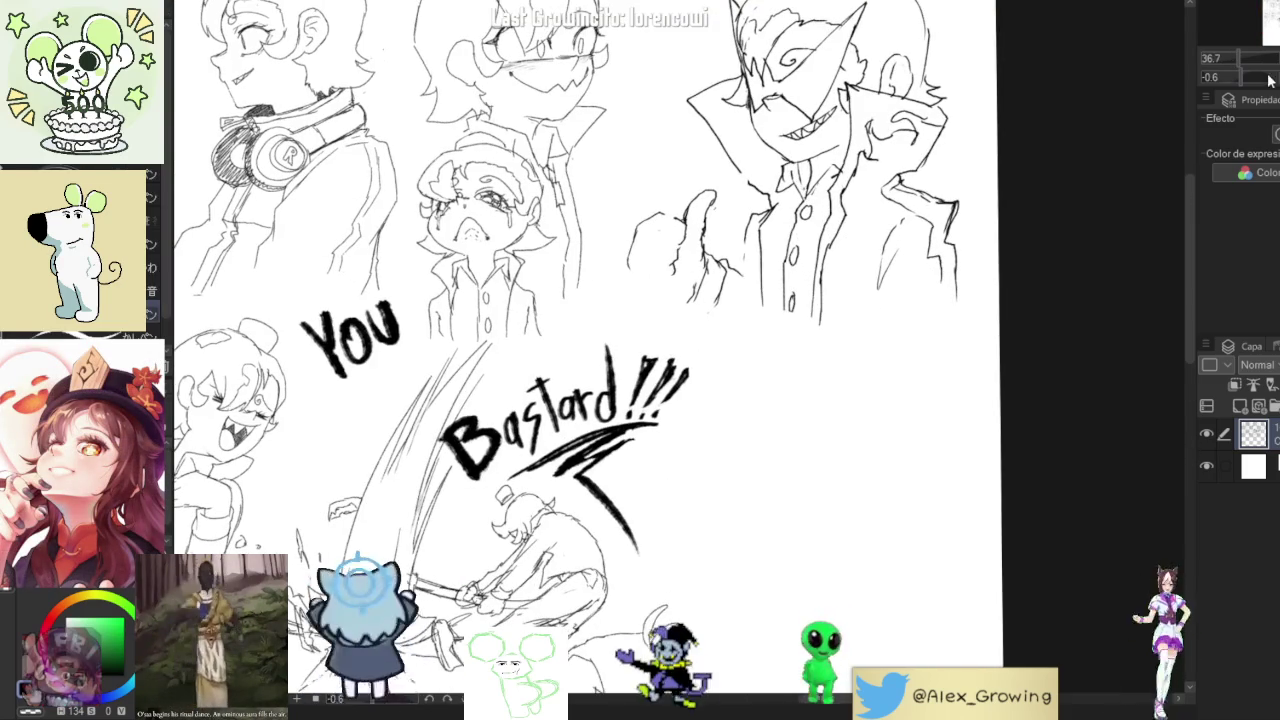
scroll(866, 300, "up", 3)
left_click_drag(857, 337, 855, 425)
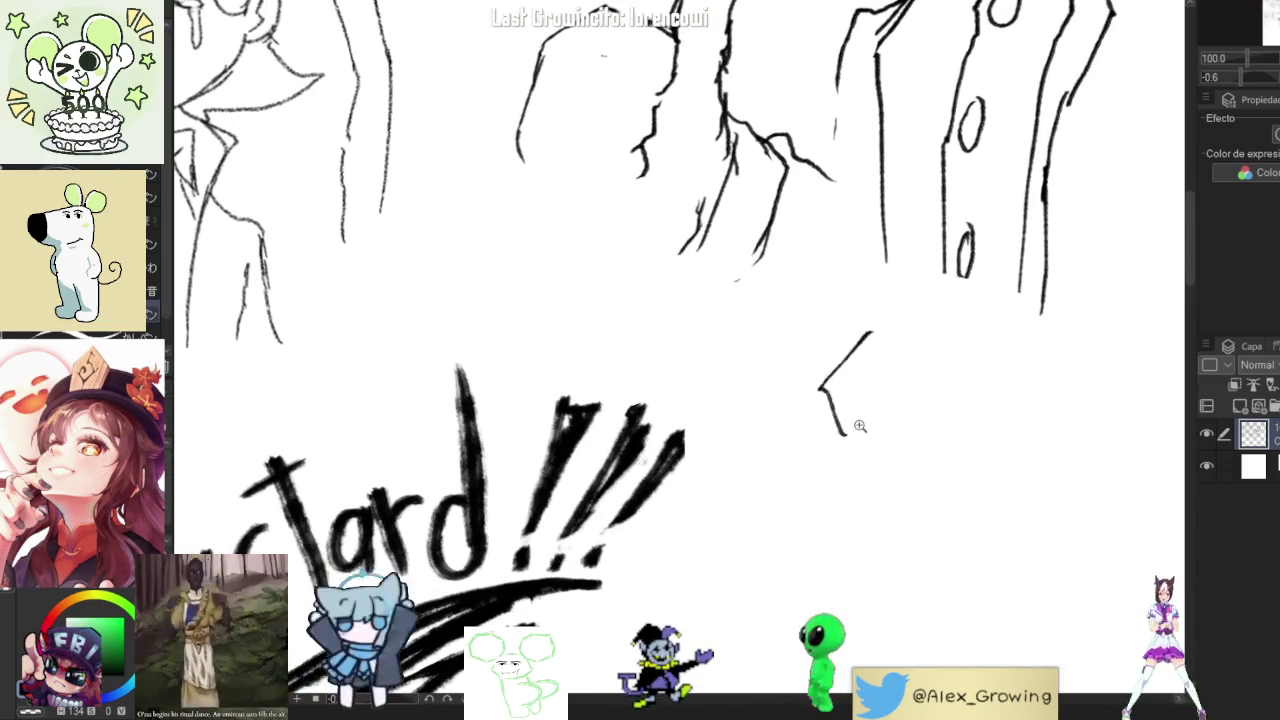
scroll(883, 392, "down", 3)
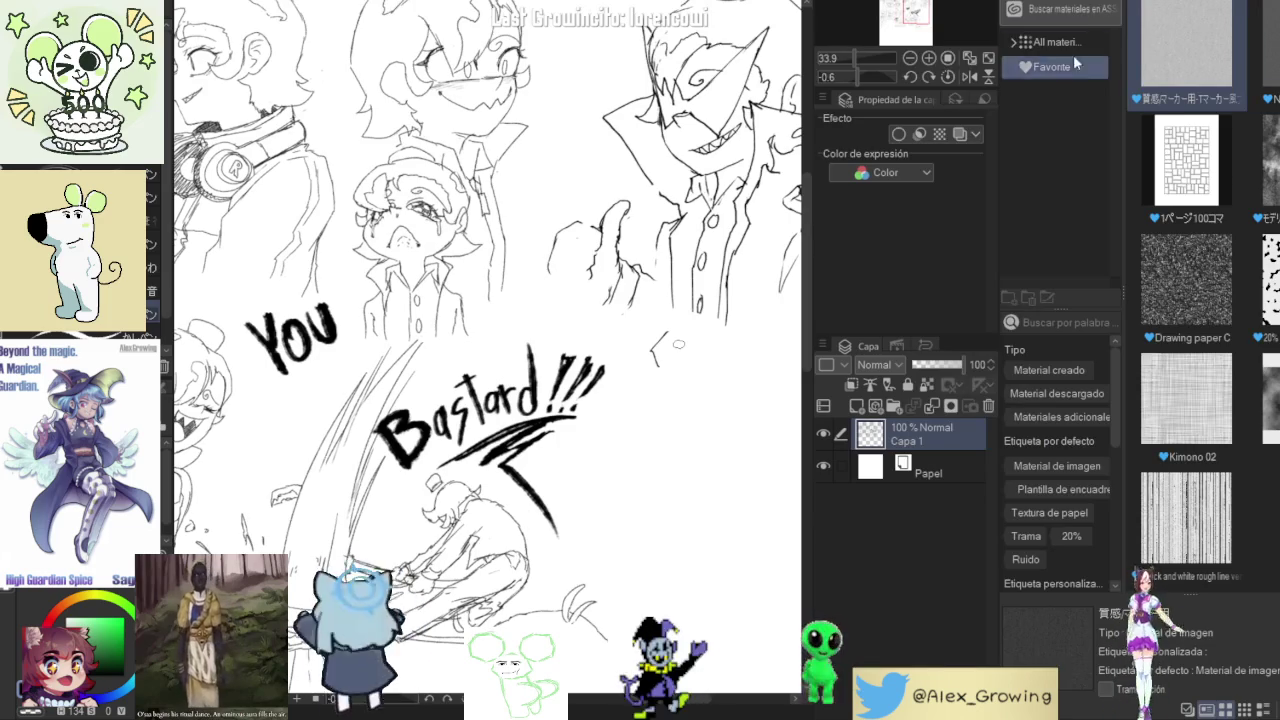
left_click(1061, 43)
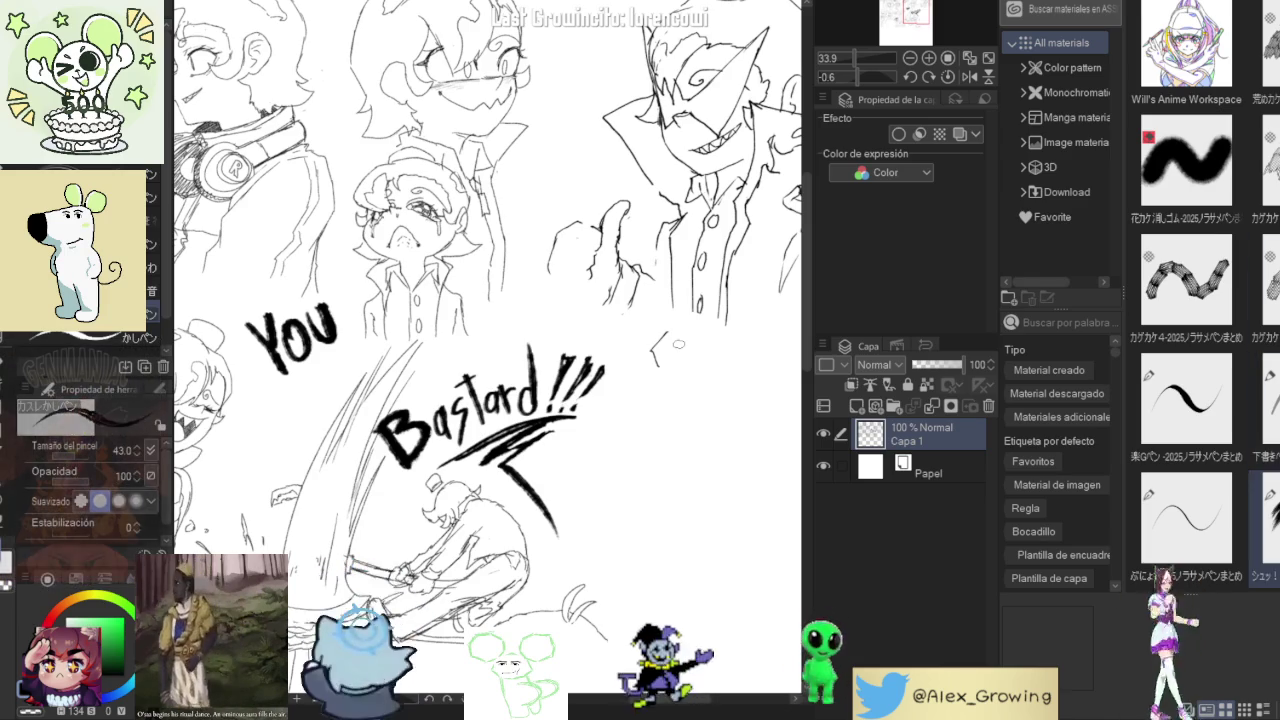
Pick a different pen brush from the material library and hide the side palettes.
scroll(1185, 280, "down", 1)
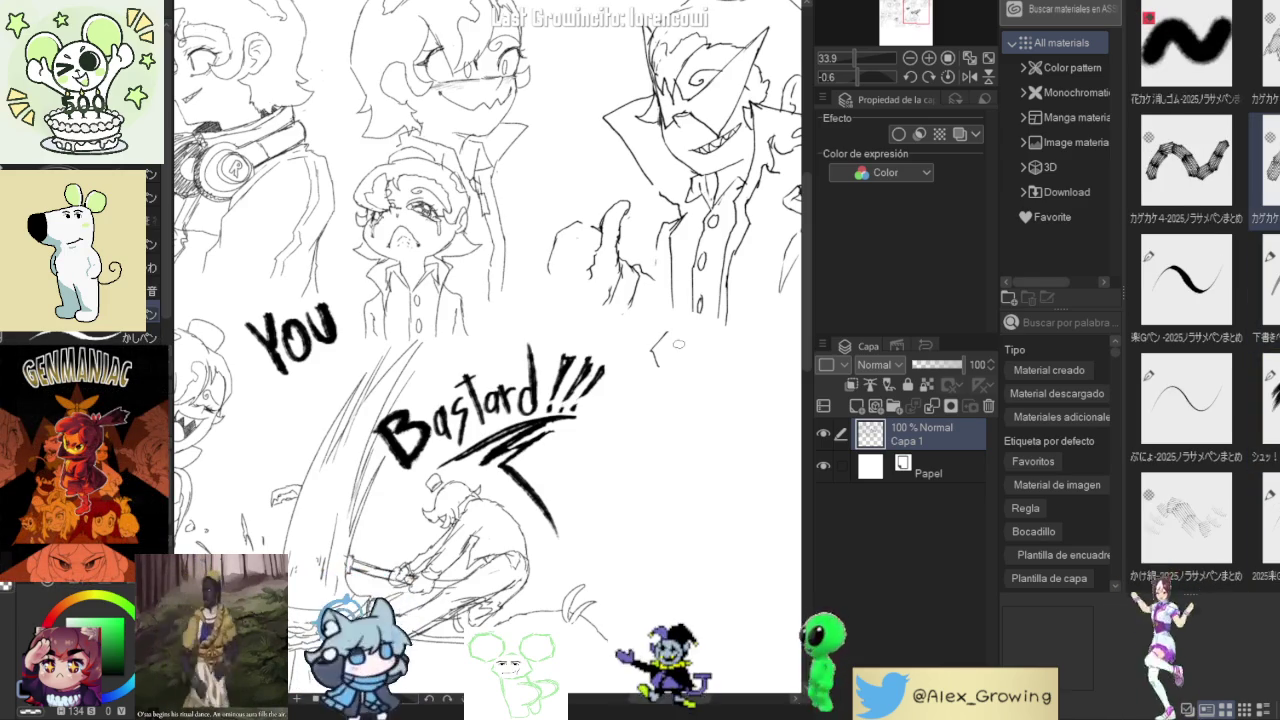
left_click(1265, 290)
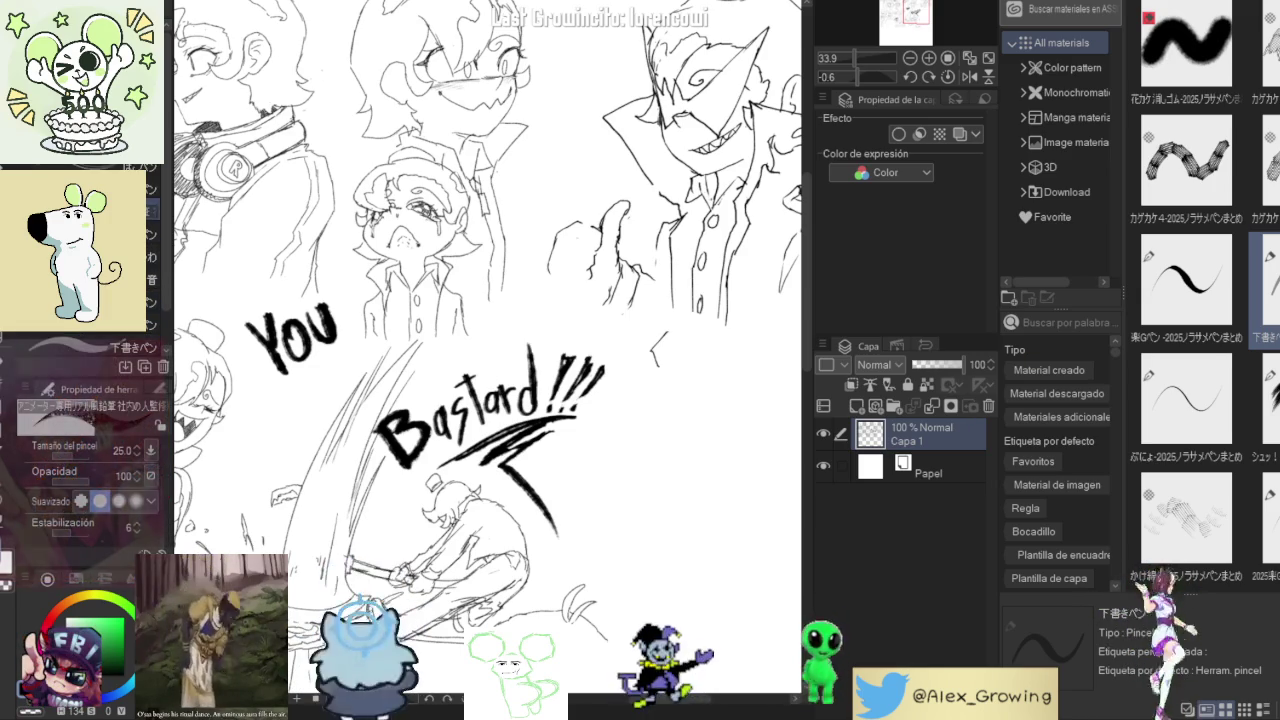
key("Tab")
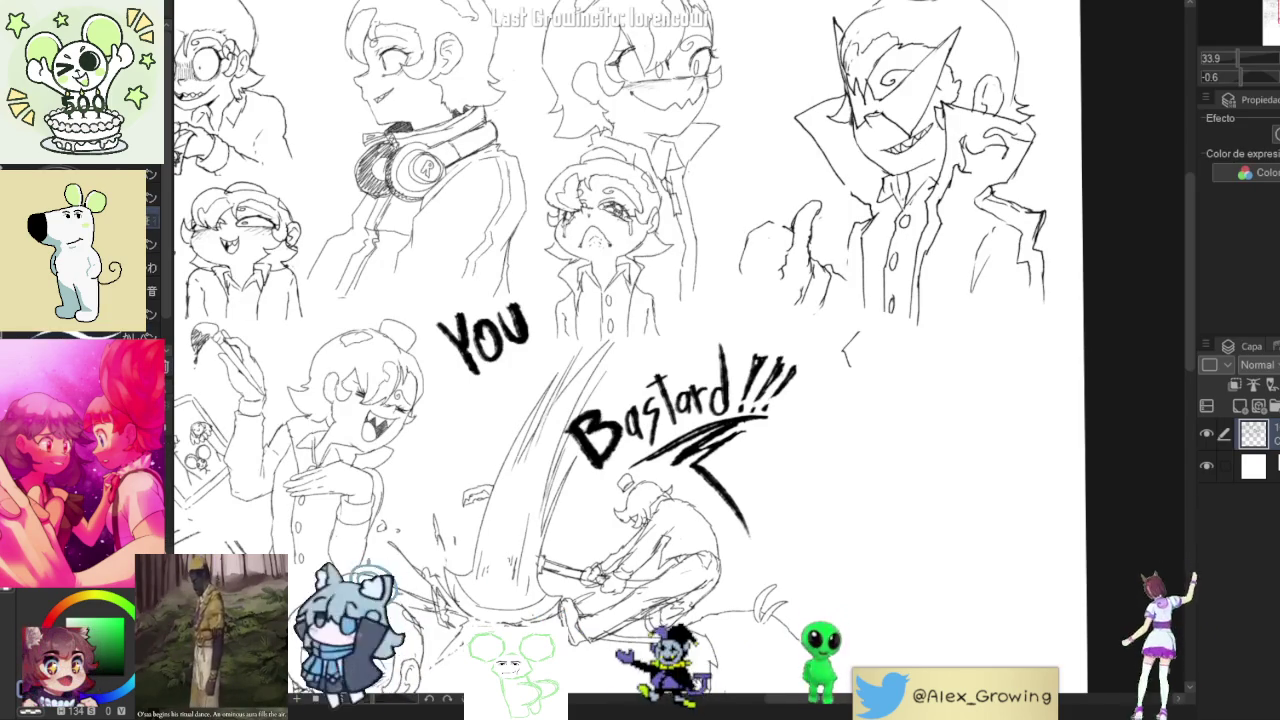
Try long curved, zigzag and 4-shaped strokes right of 'Bastard!!!', then undo them.
scroll(854, 381, "up", 5)
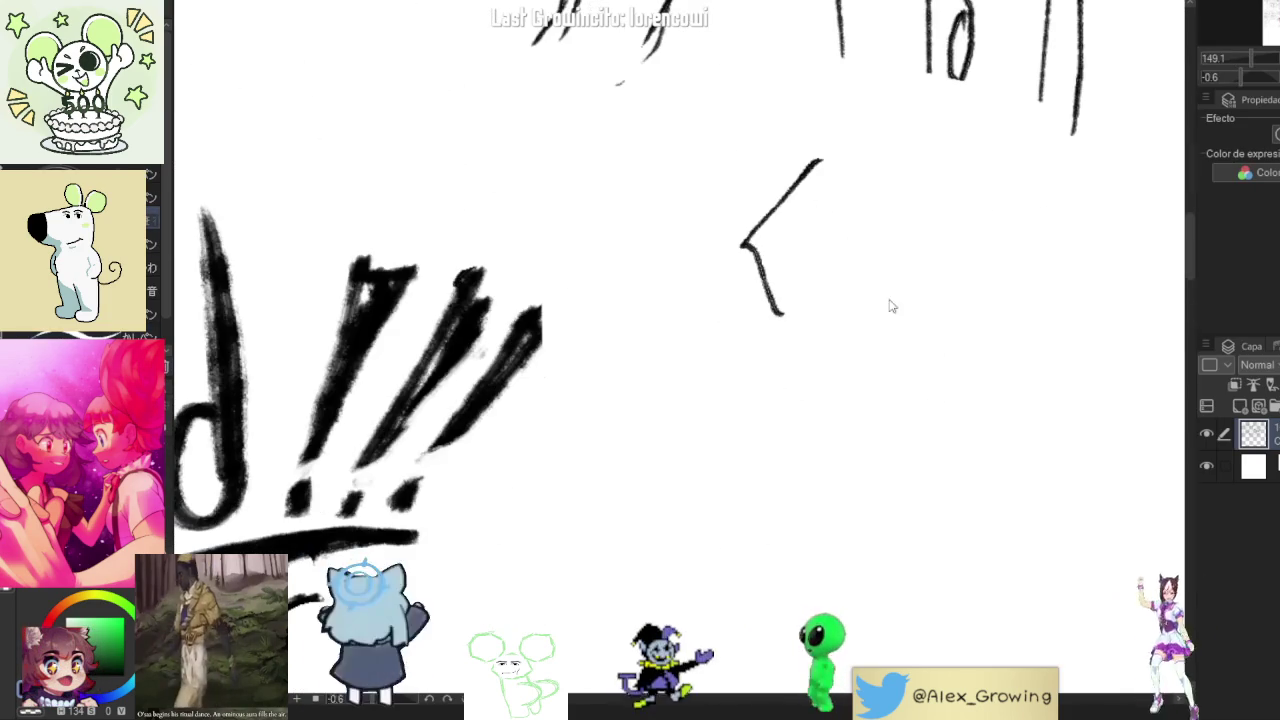
left_click_drag(876, 280, 866, 645)
key("ctrl+z")
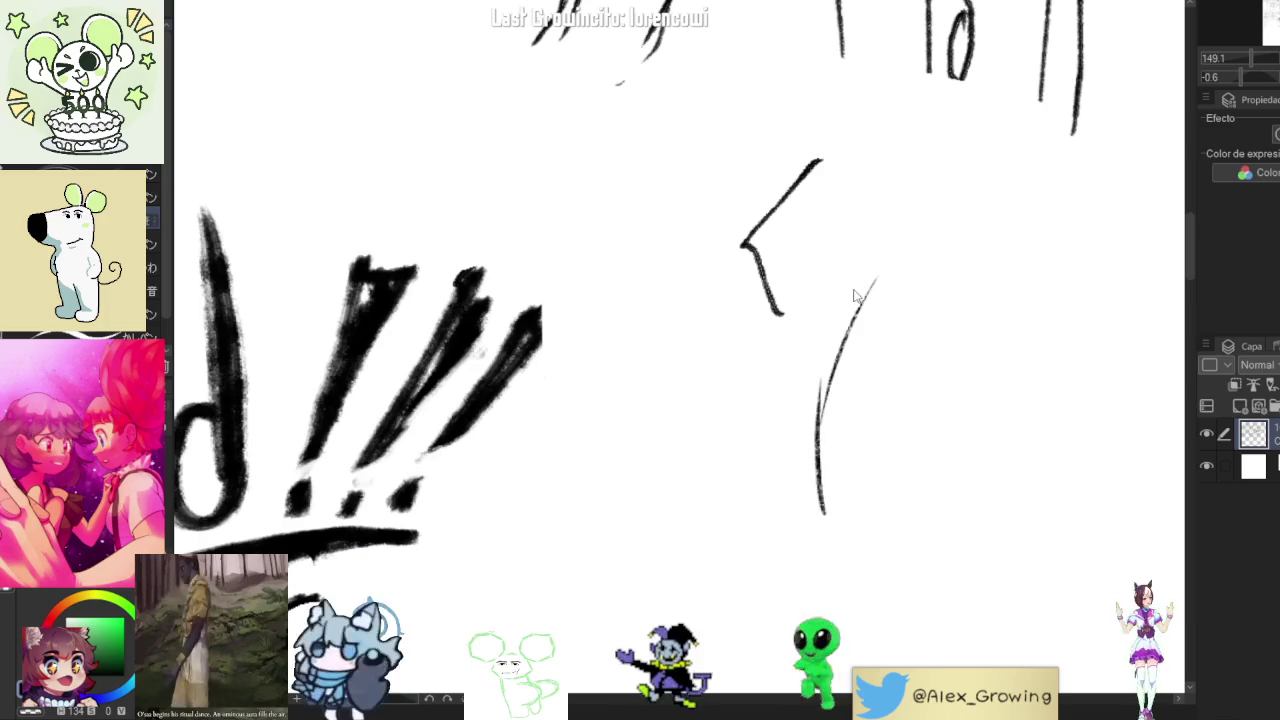
scroll(877, 307, "down", 5)
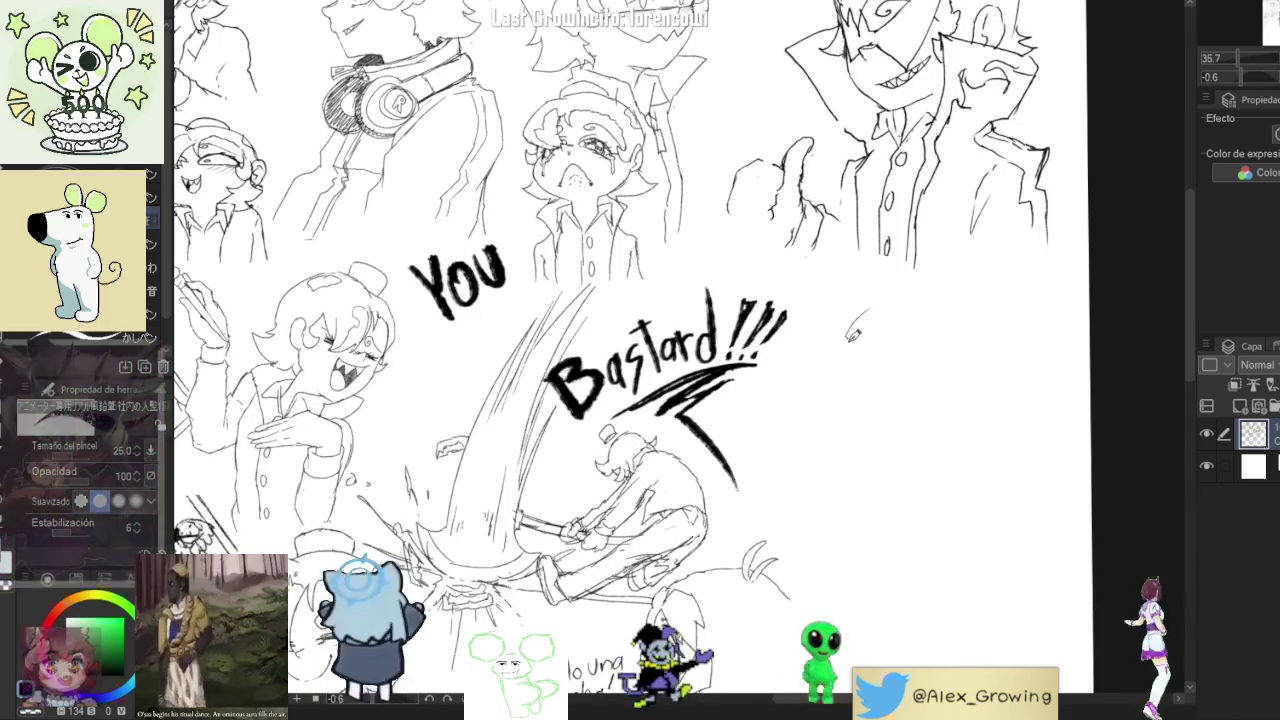
mouse_move(860, 311)
left_mouse_down()
mouse_move(849, 356)
mouse_move(893, 368)
mouse_move(820, 337)
left_mouse_up()
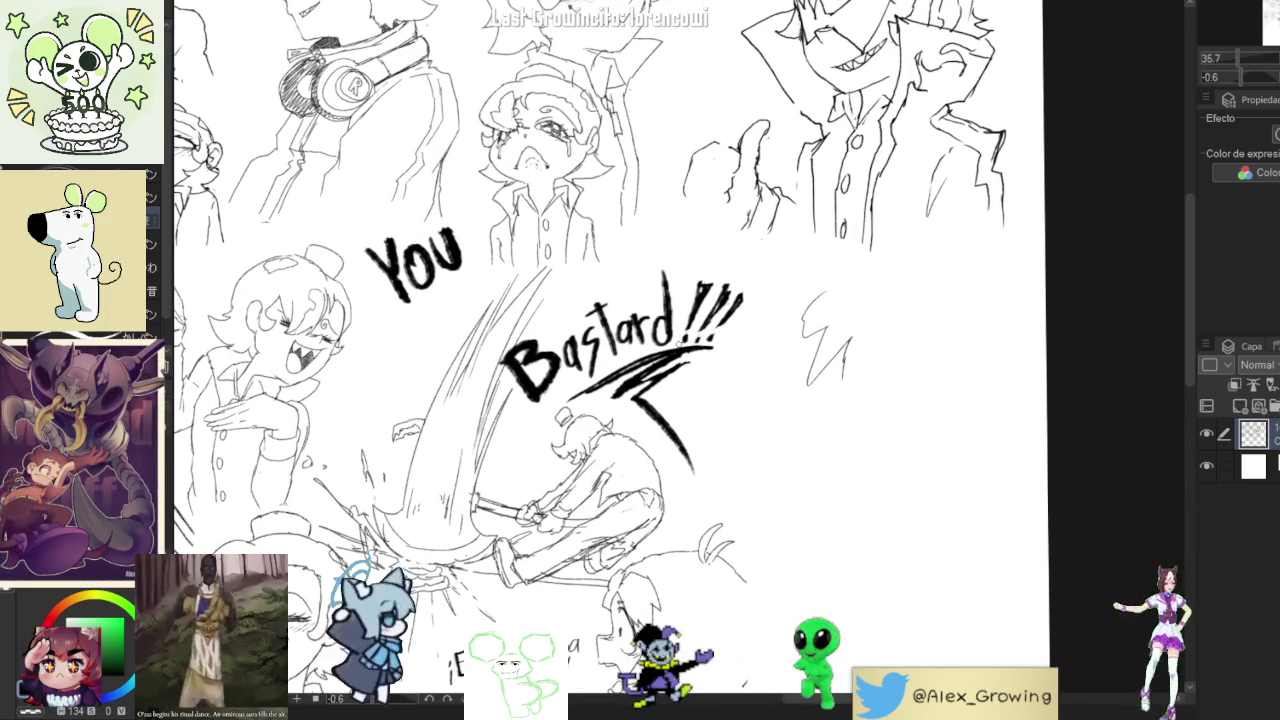
scroll(851, 320, "up", 4)
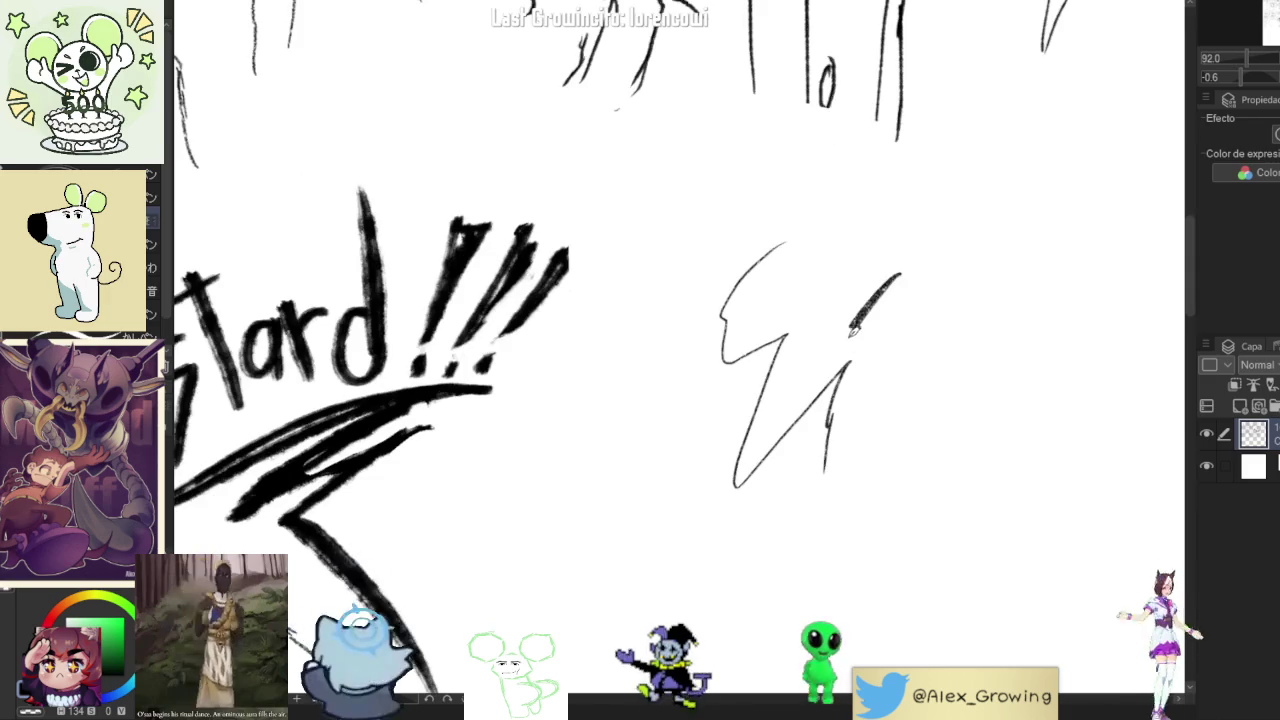
left_click_drag(900, 275, 866, 455)
scroll(896, 375, "up", 2)
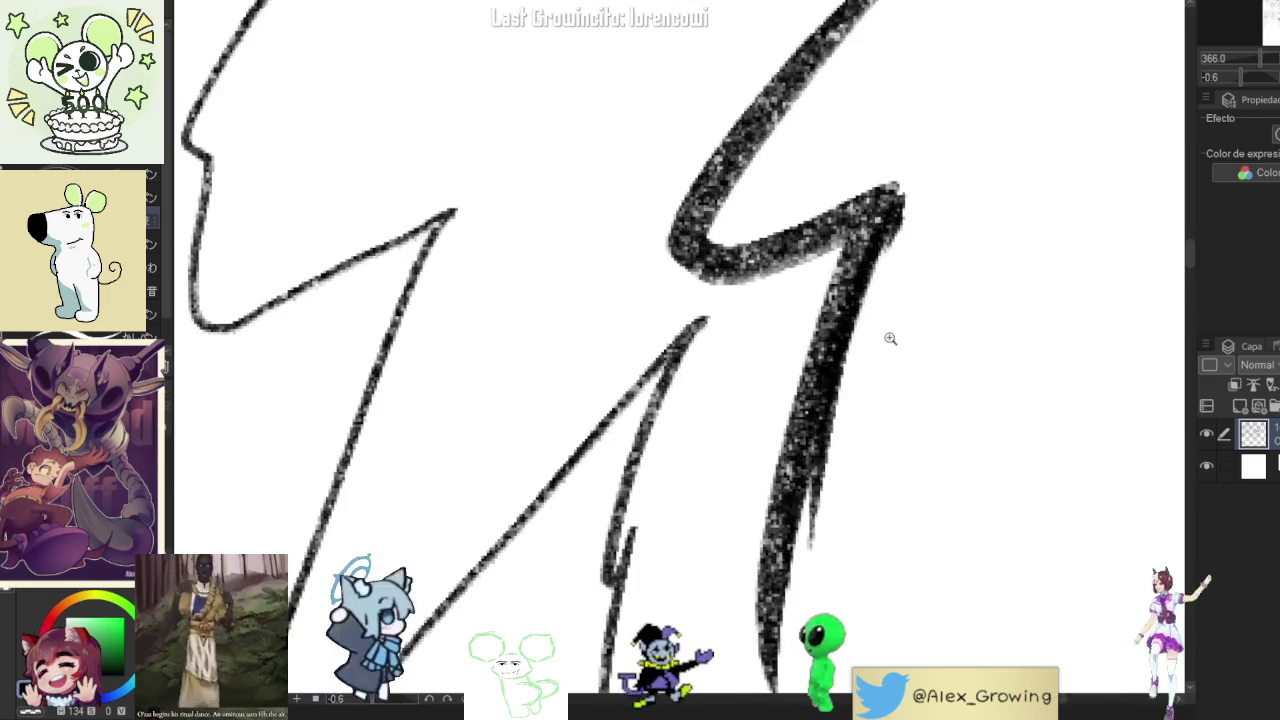
scroll(905, 390, "down", 6)
scroll(912, 400, "up", 4)
scroll(966, 314, "down", 3)
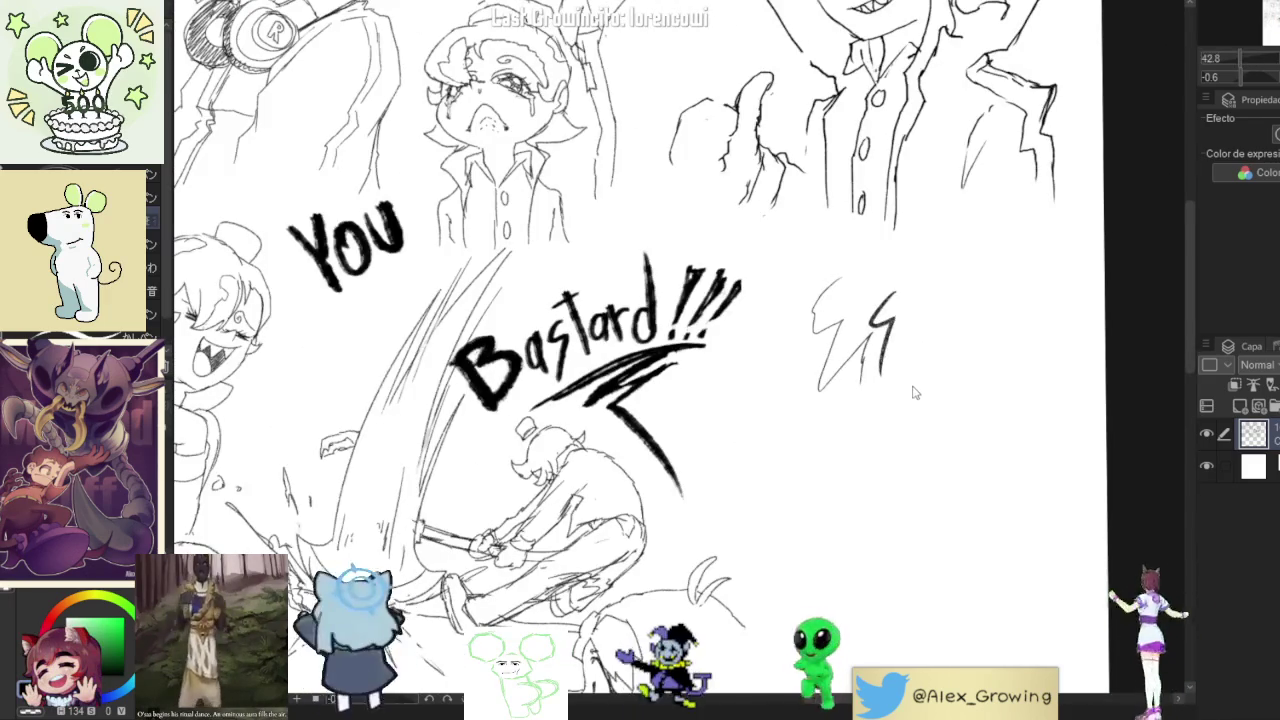
key("ctrl+z")
key("ctrl+z")
Add a short pen stroke near the coat-wearing character's hand.
scroll(905, 400, "down", 2)
scroll(855, 242, "up", 3)
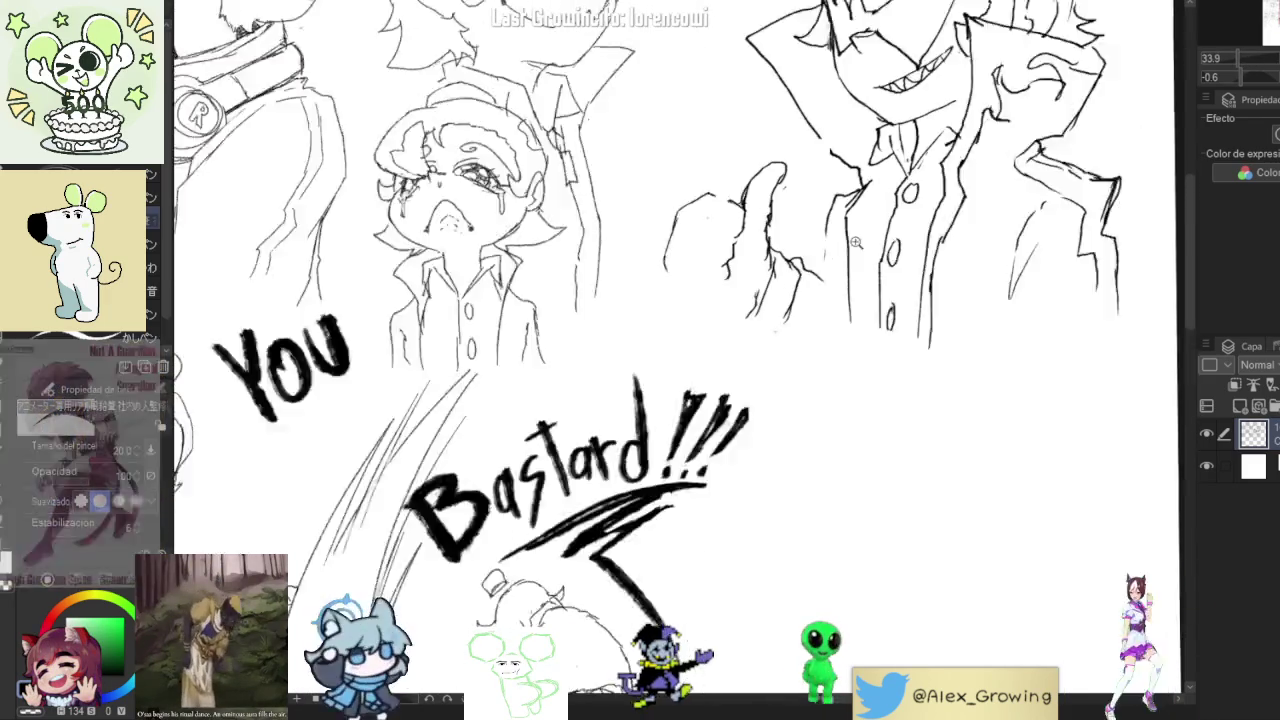
scroll(855, 242, "up", 3)
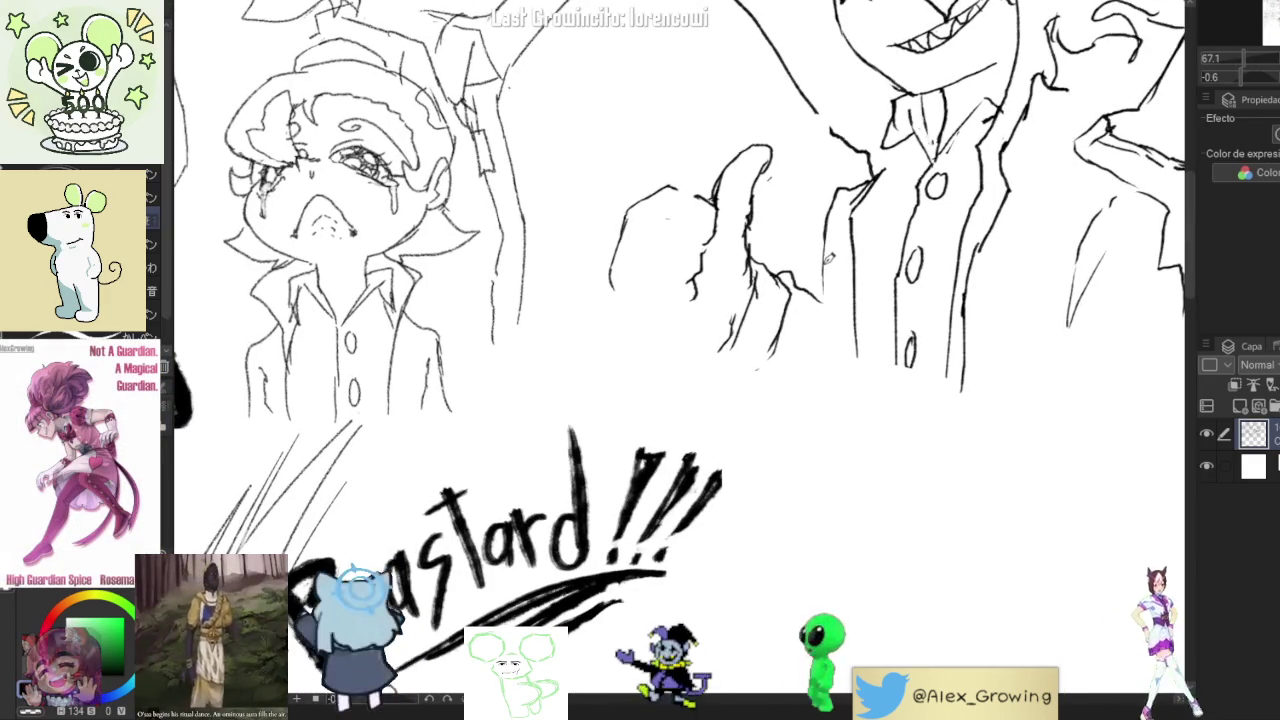
left_click_drag(828, 262, 817, 296)
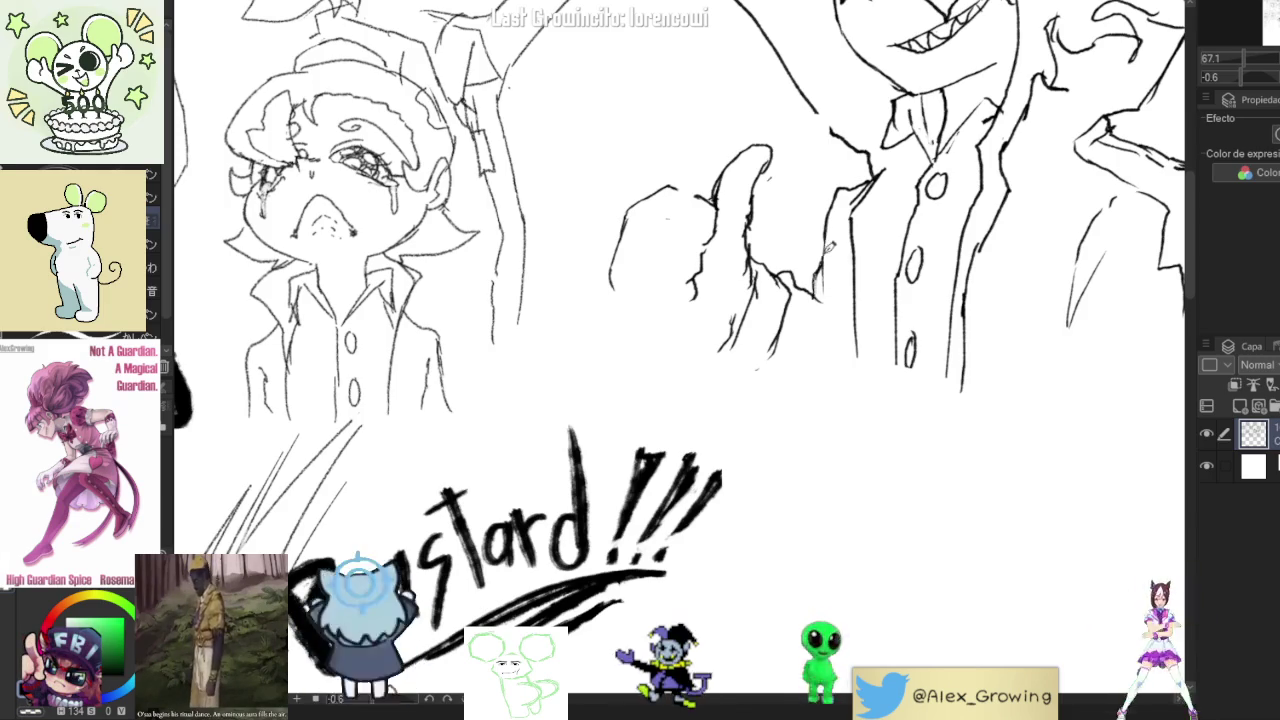
scroll(855, 288, "down", 5)
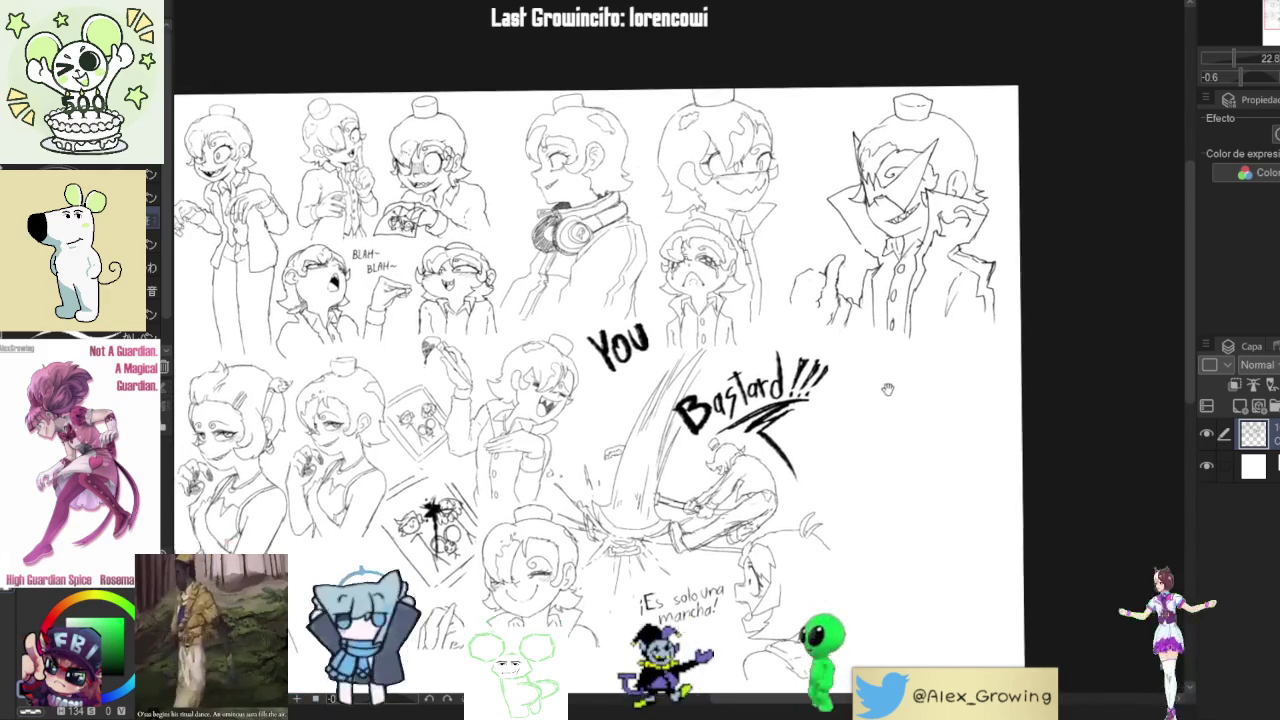
Remove a stray curvy stroke and zoom in on the blank space right of 'Bastard!!!'.
mouse_move(890, 370)
left_mouse_down()
mouse_move(926, 332)
mouse_move(921, 422)
mouse_move(921, 402)
left_mouse_up()
key("ctrl+z")
scroll(921, 402, "up", 1)
scroll(950, 320, "up", 1)
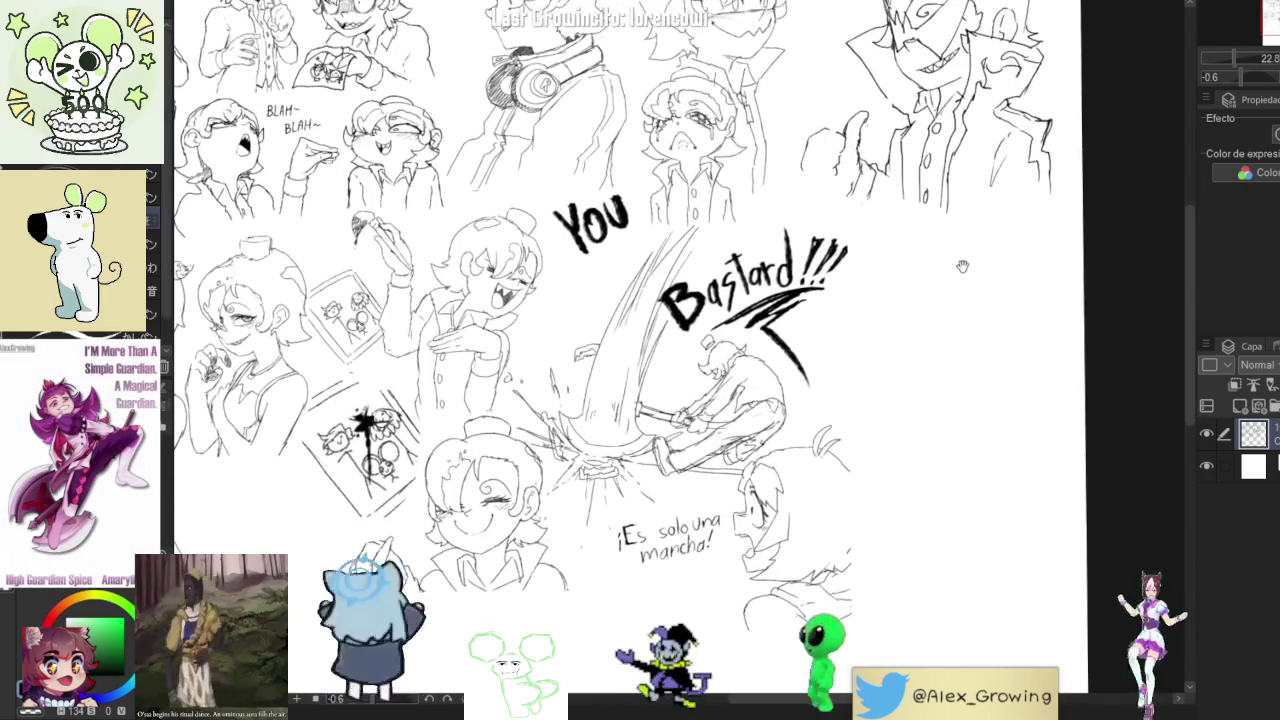
scroll(935, 294, "up", 1)
left_click_drag(935, 294, 913, 284)
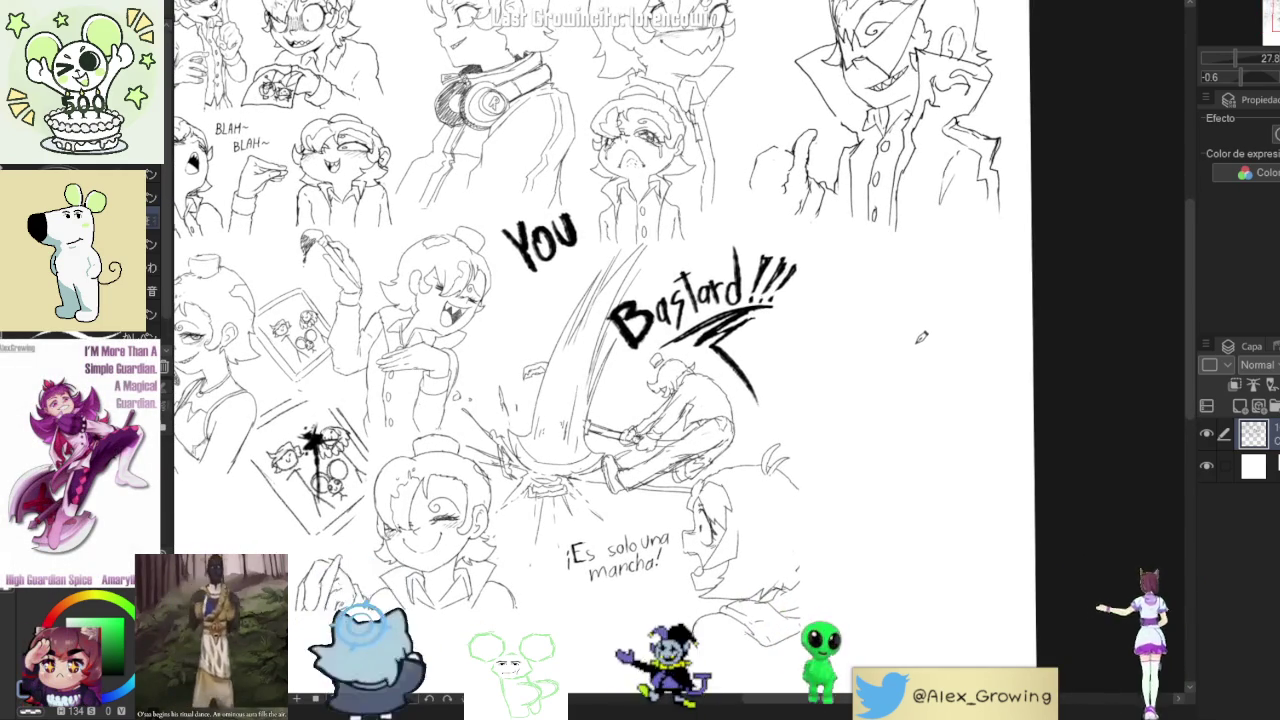
left_click(913, 349)
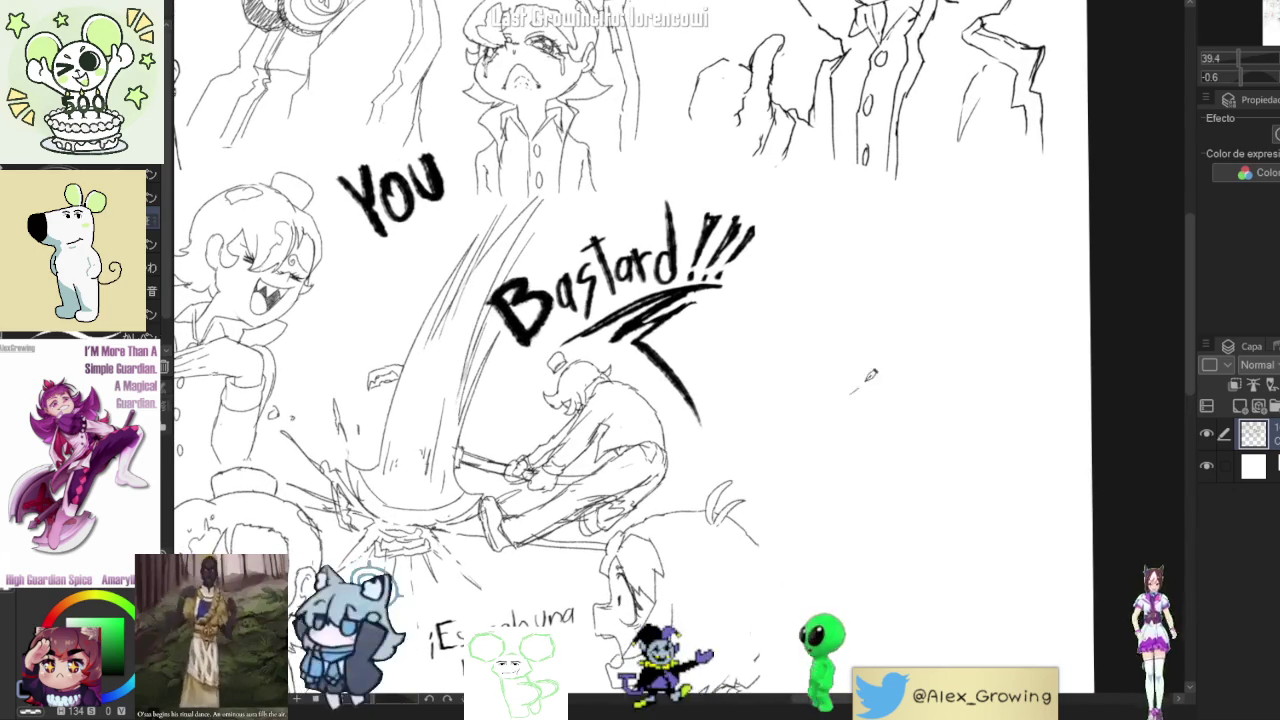
Draw a rising, jagged tooth line beside the lettering, redoing a stroke drawn too high.
left_click_drag(863, 401, 933, 326)
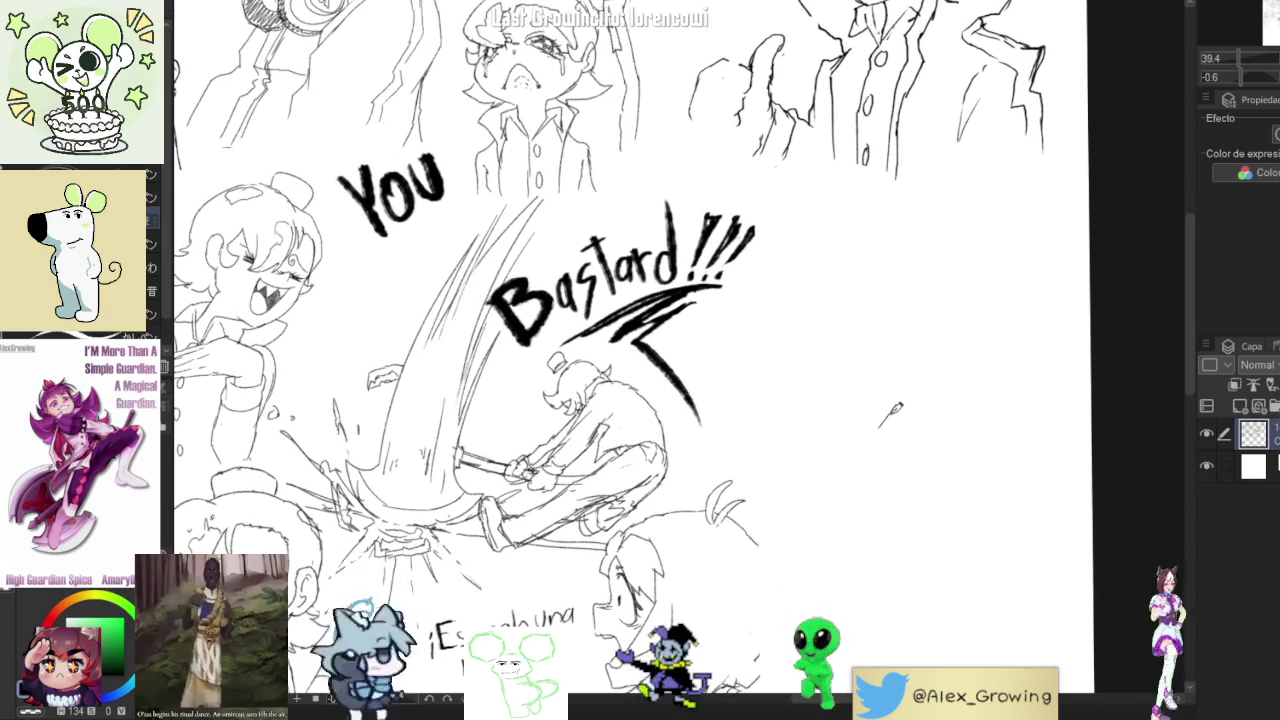
left_click_drag(880, 425, 952, 325)
key("ctrl+z")
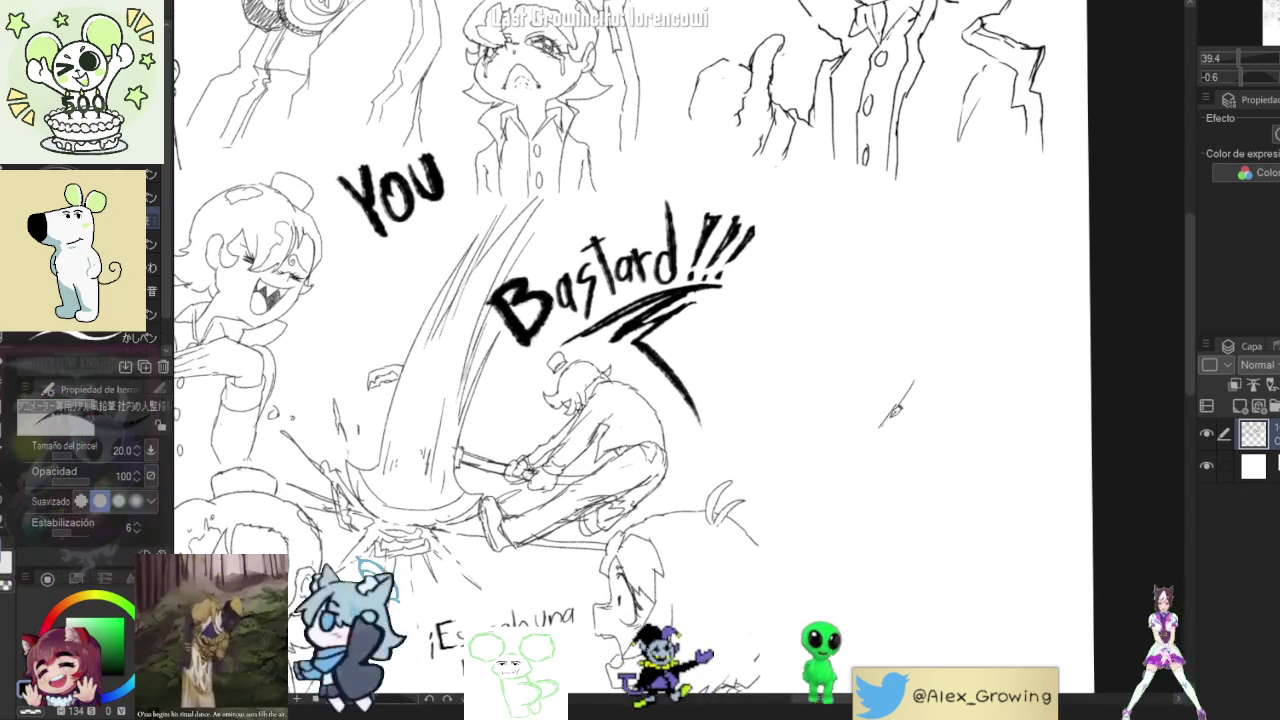
left_click_drag(880, 426, 958, 292)
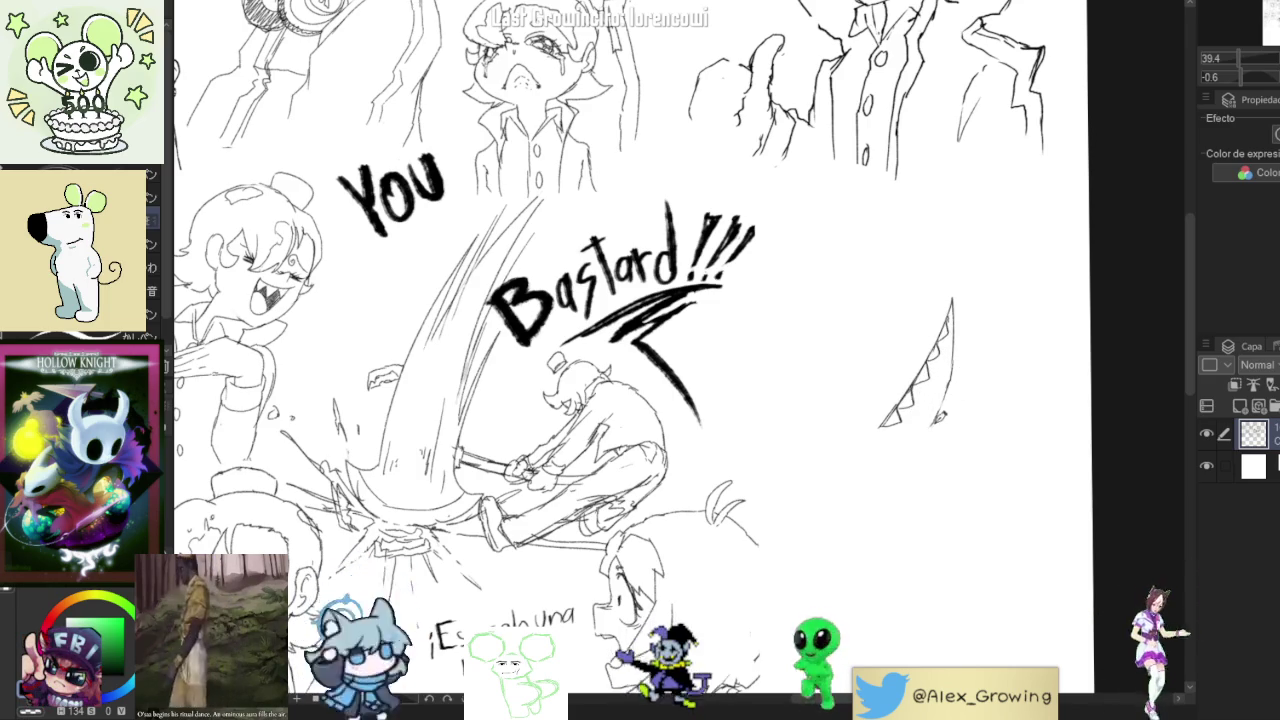
Add a jaw line below the teeth, a snout line, a redrawn eye mark and a small curve near the teeth.
left_click_drag(925, 433, 963, 451)
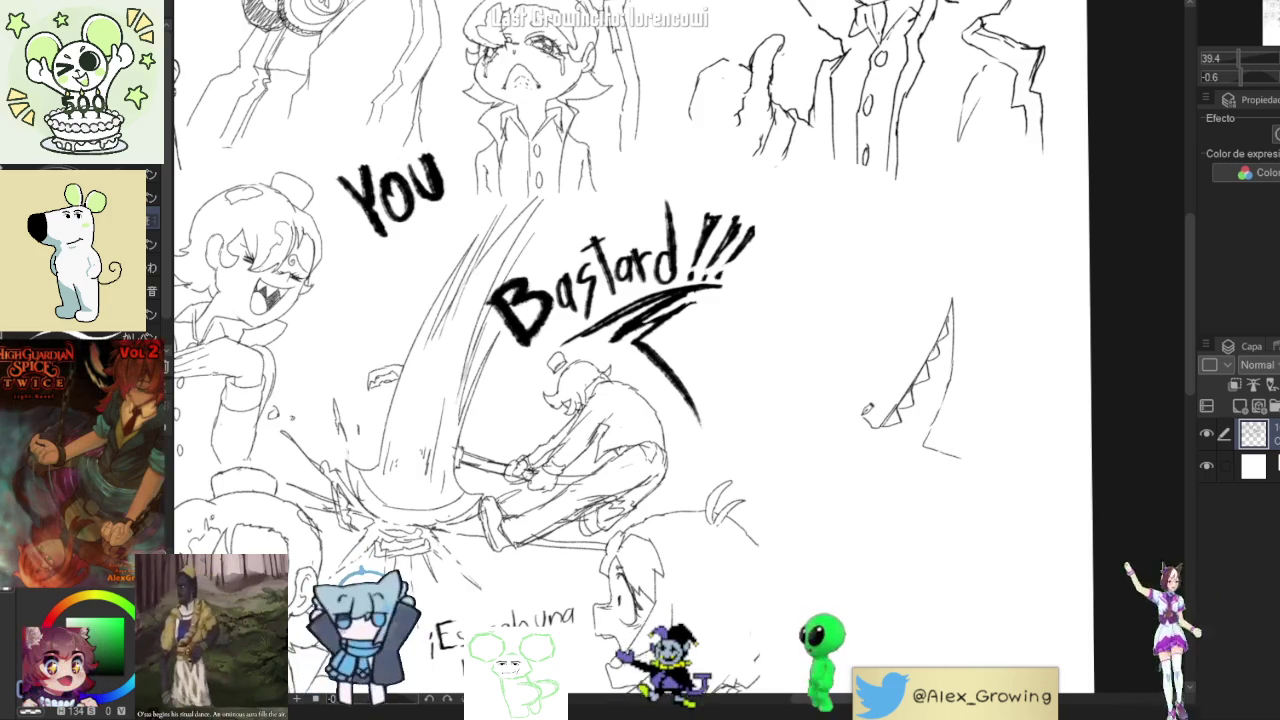
left_click_drag(891, 416, 935, 440)
mouse_move(860, 424)
left_mouse_down()
mouse_move(905, 443)
mouse_move(868, 414)
left_mouse_up()
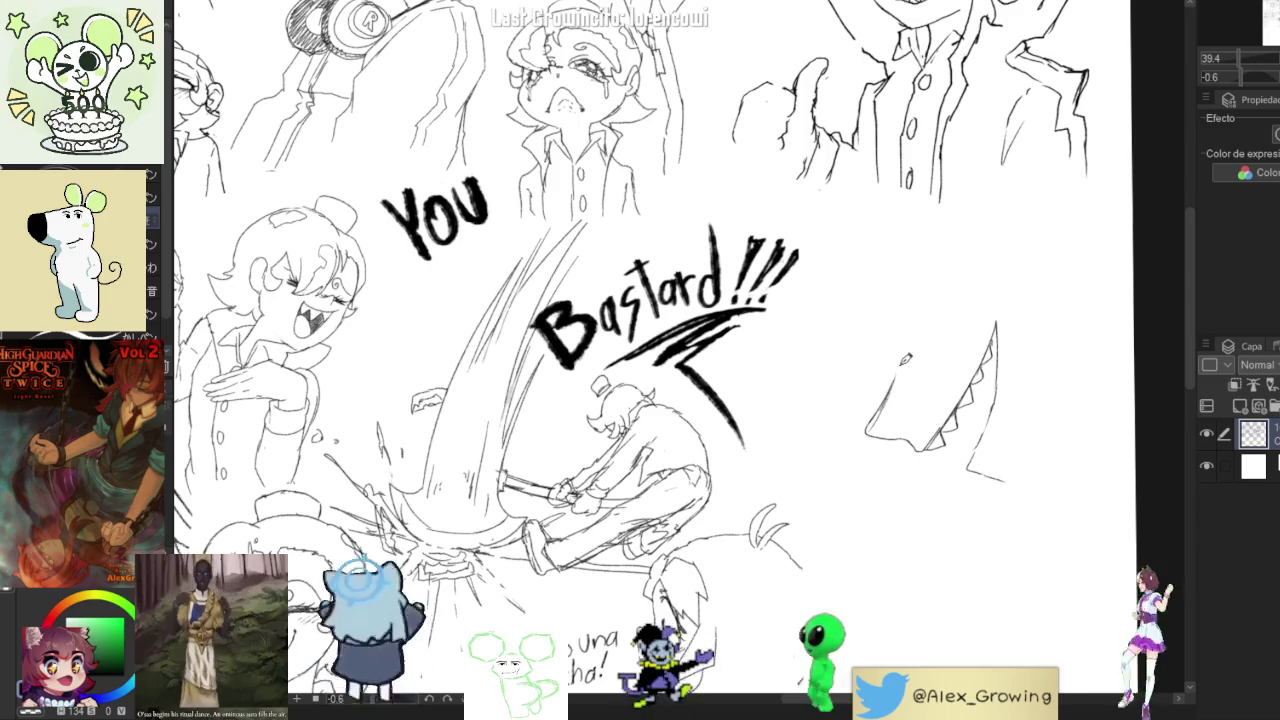
left_click_drag(872, 414, 896, 396)
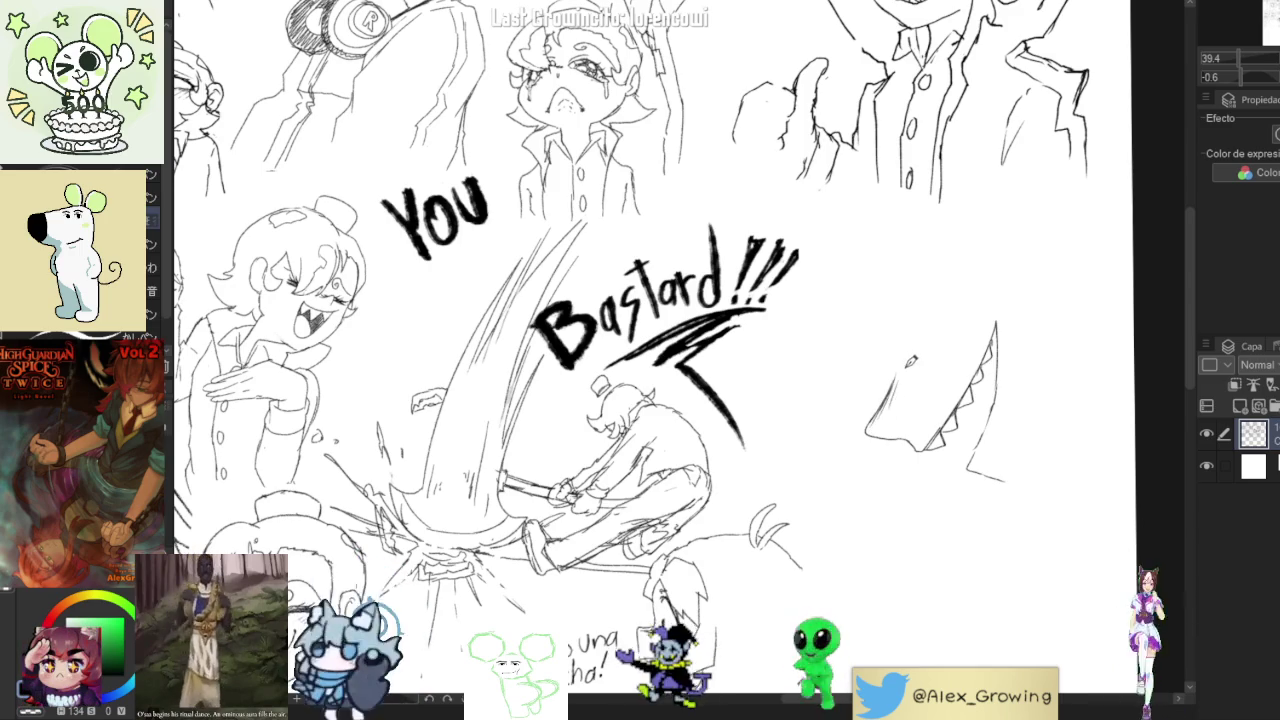
scroll(912, 362, "down", 3)
scroll(912, 362, "up", 3)
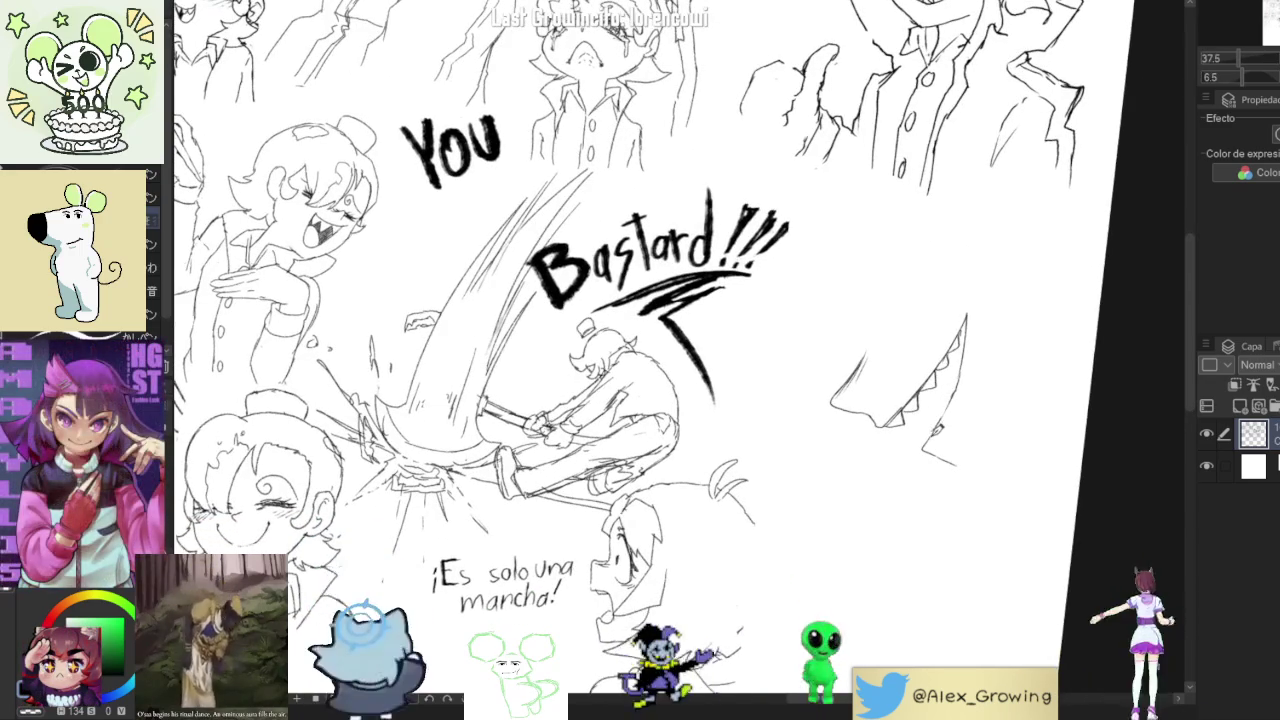
left_click_drag(934, 422, 927, 443)
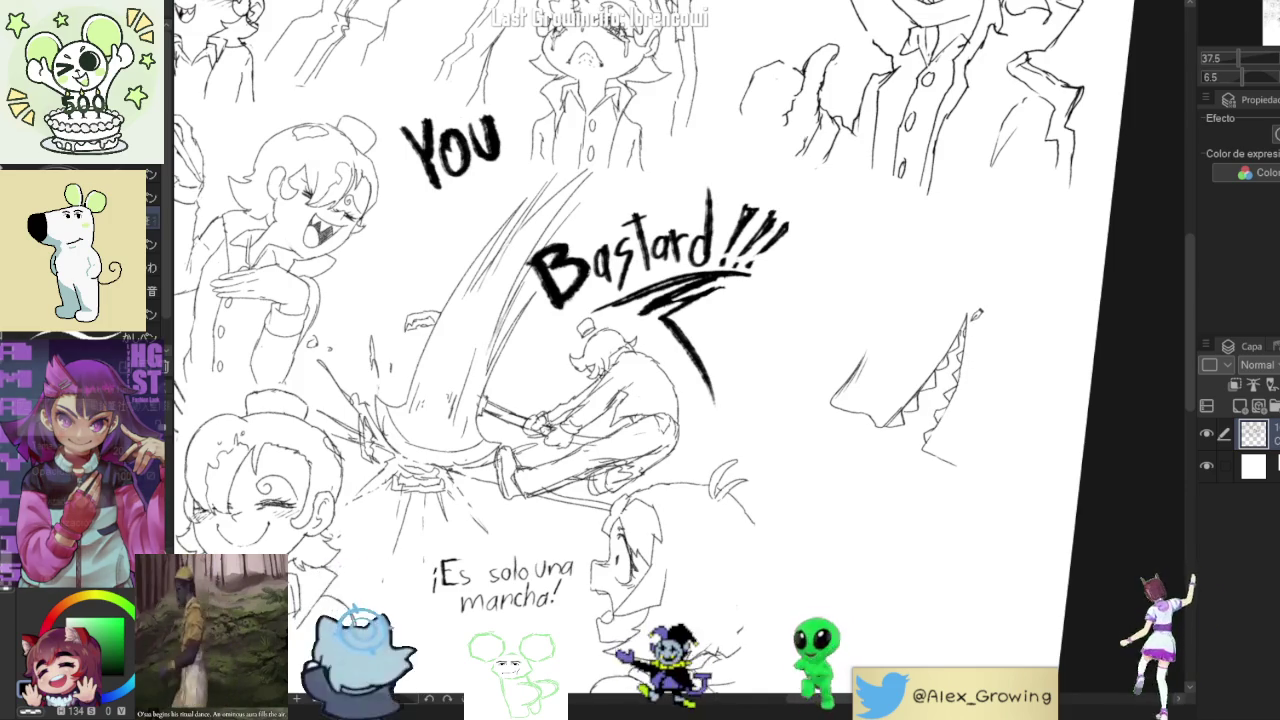
scroll(970, 328, "down", 2)
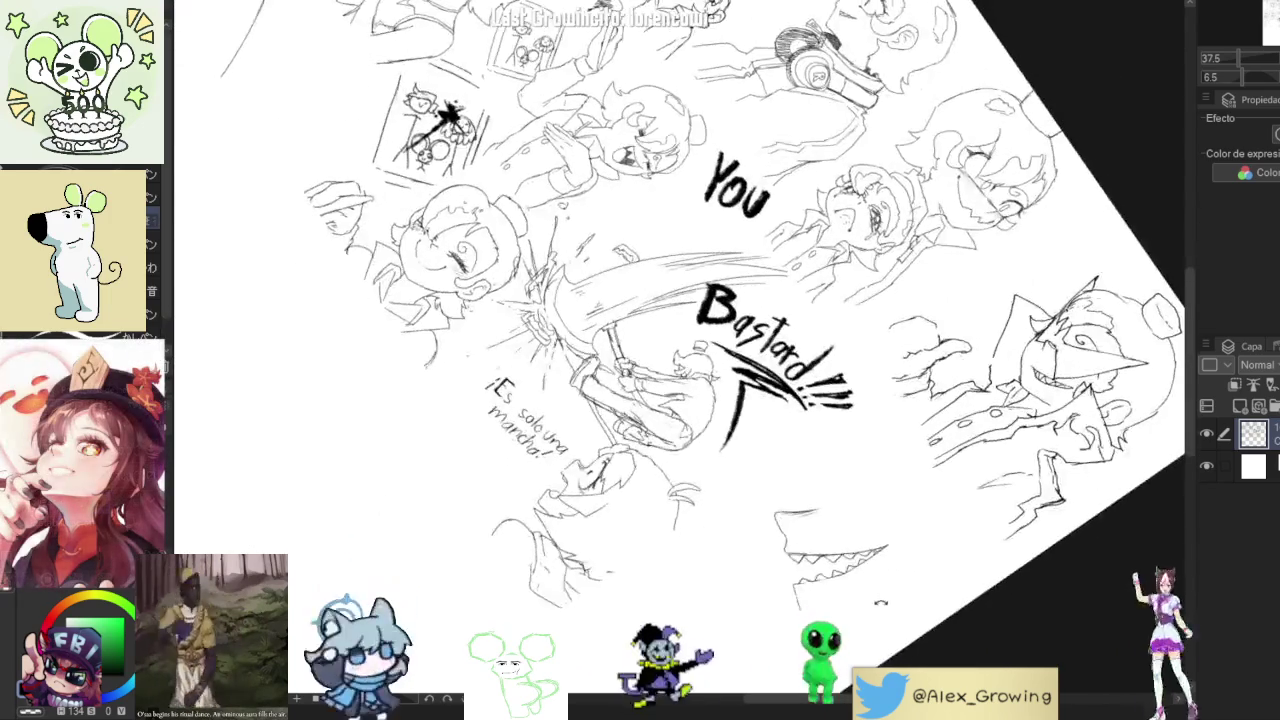
Extend the monster's lower jaw into a sweeping neck line, then re-tilt the page about 49 degrees.
left_click_drag(1005, 410, 945, 445)
scroll(945, 445, "up", 1)
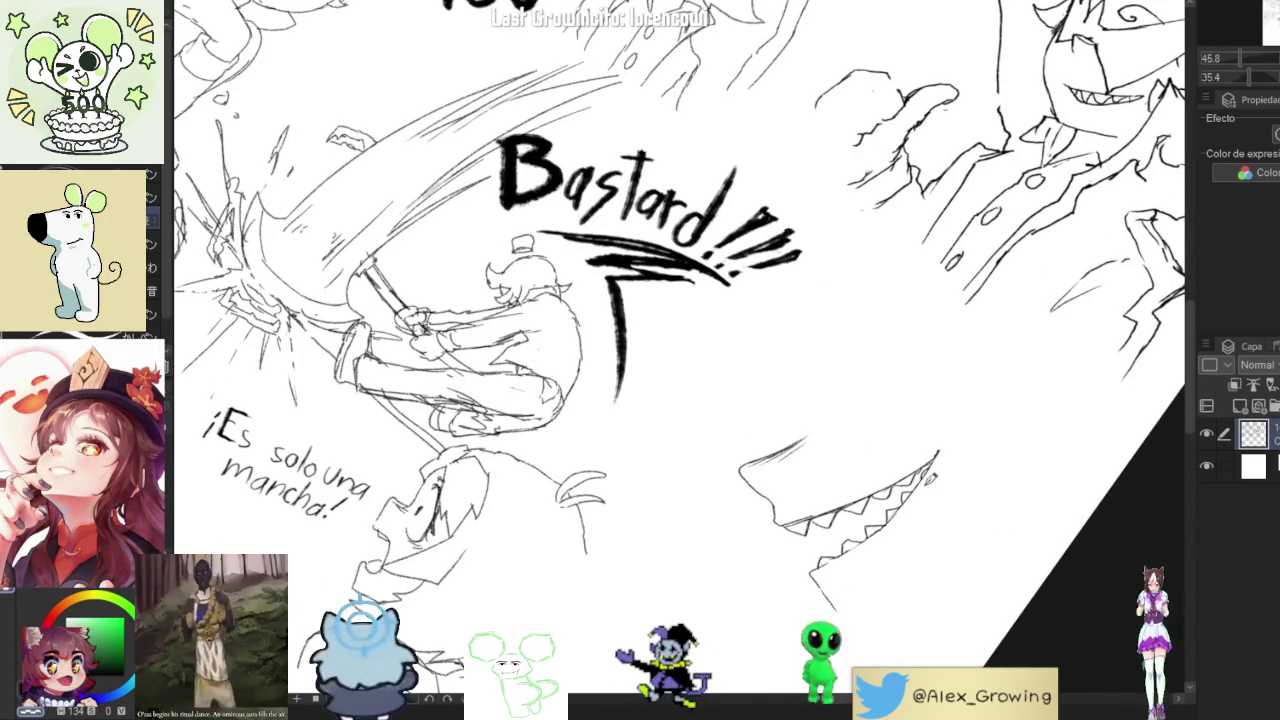
scroll(898, 512, "down", 5)
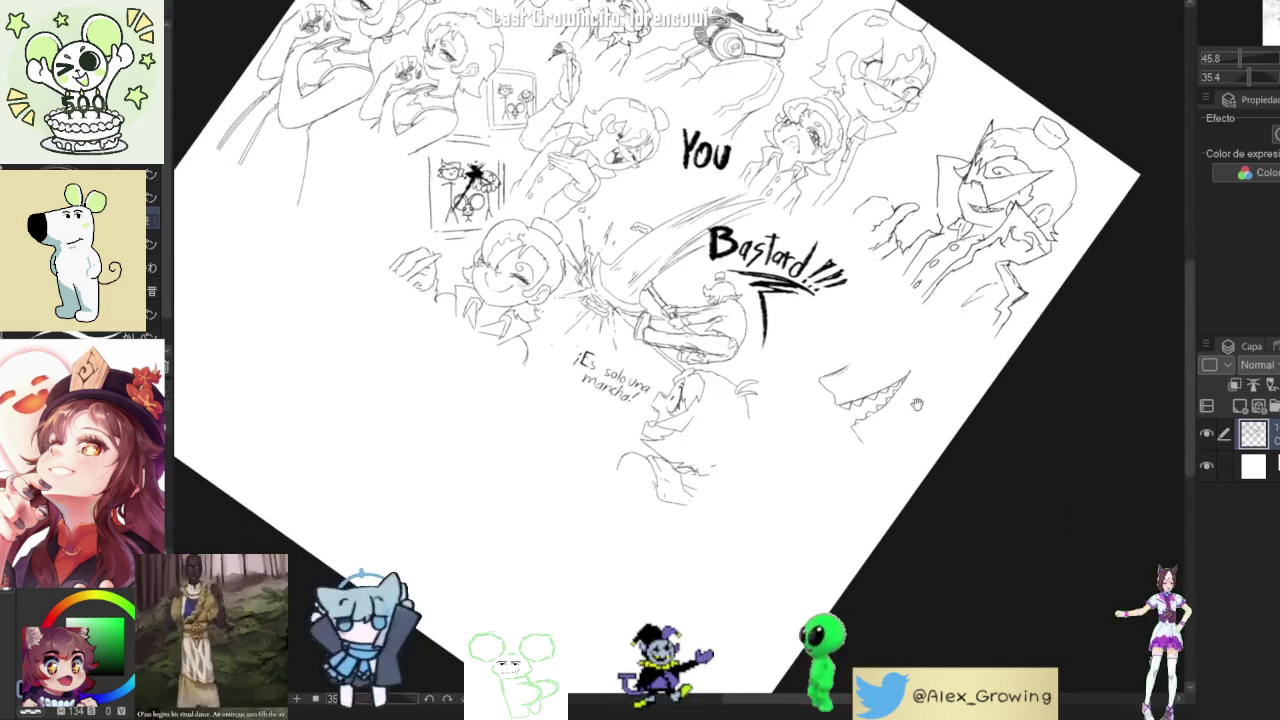
scroll(922, 354, "up", 5)
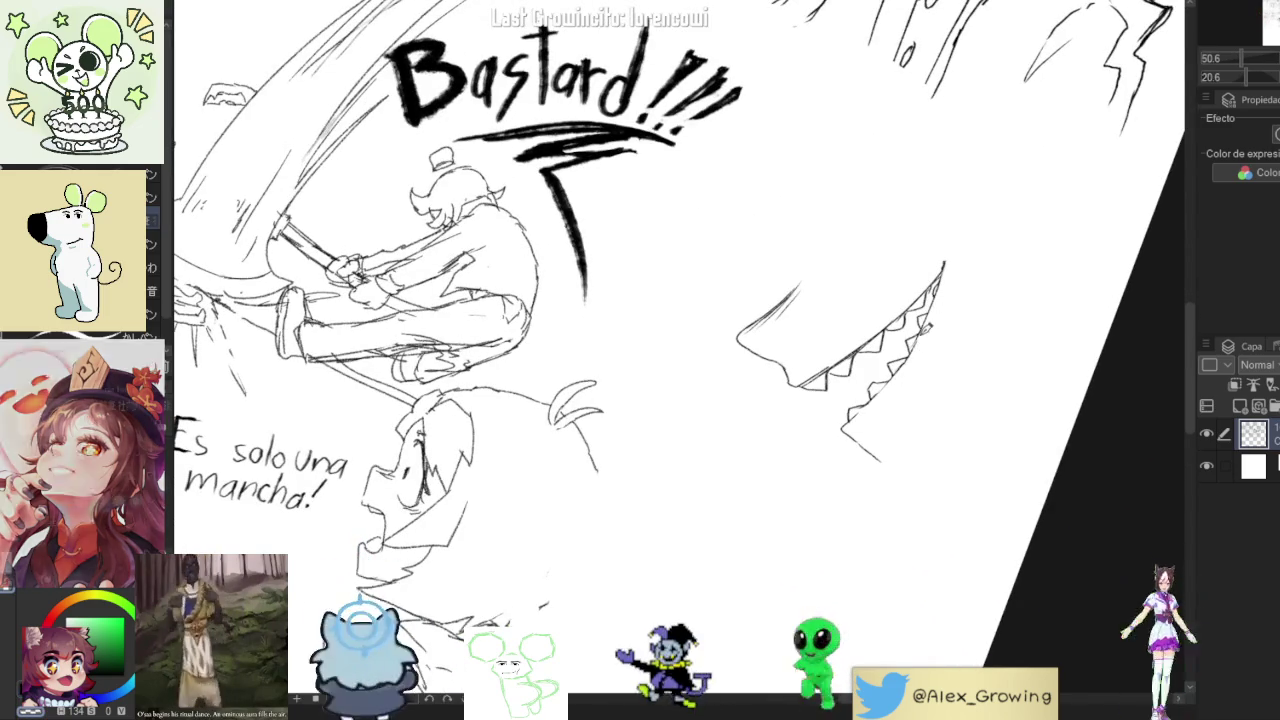
scroll(951, 320, "down", 2)
scroll(951, 320, "down", 4)
scroll(935, 345, "up", 3)
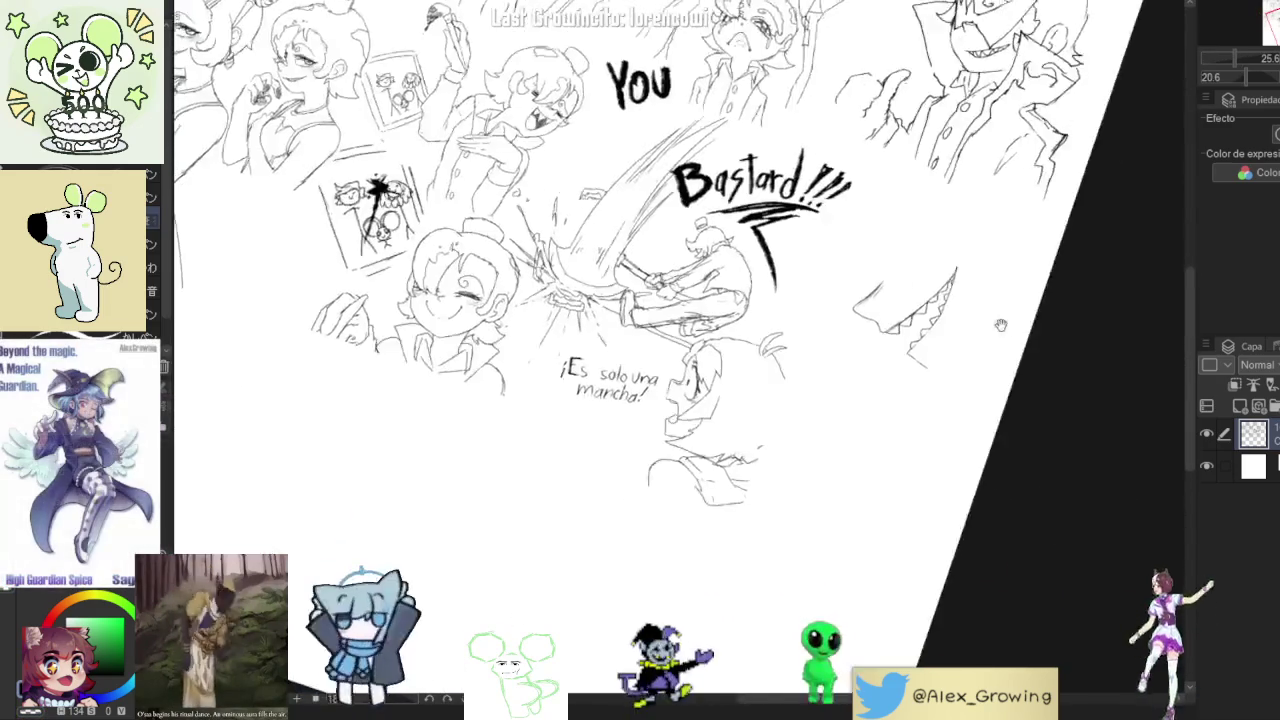
scroll(920, 368, "up", 2)
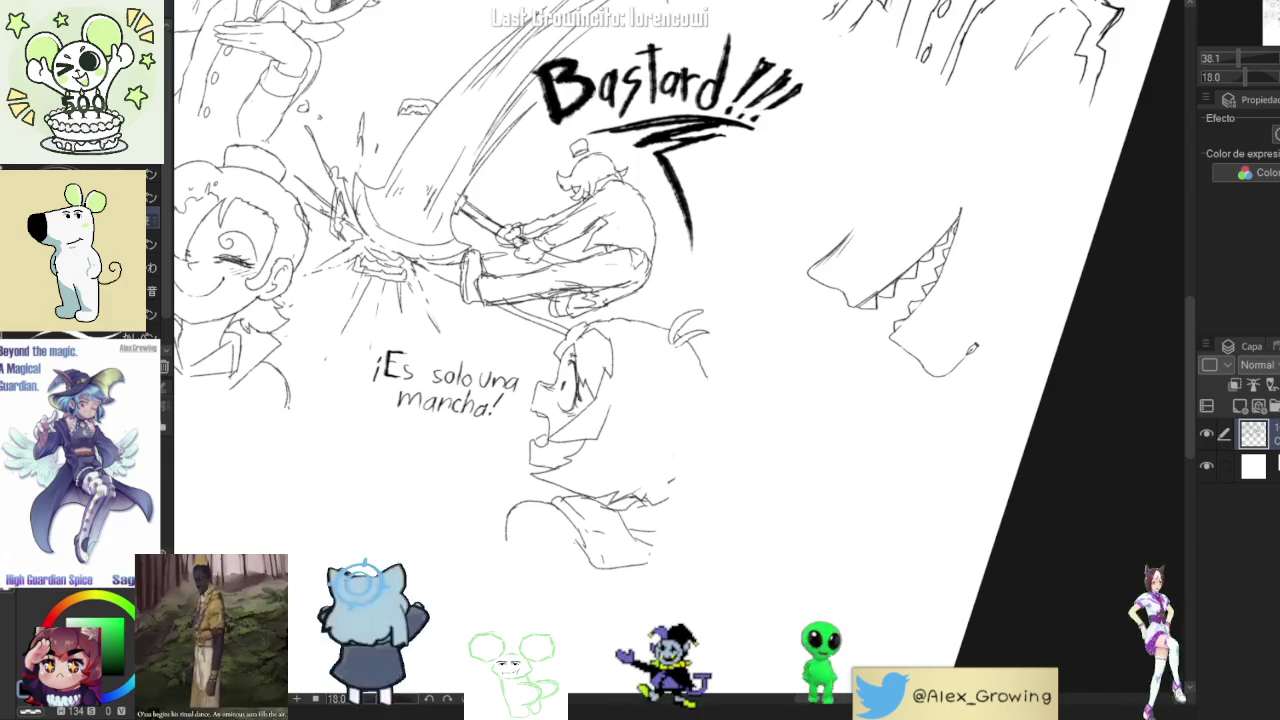
left_click_drag(981, 341, 1000, 322)
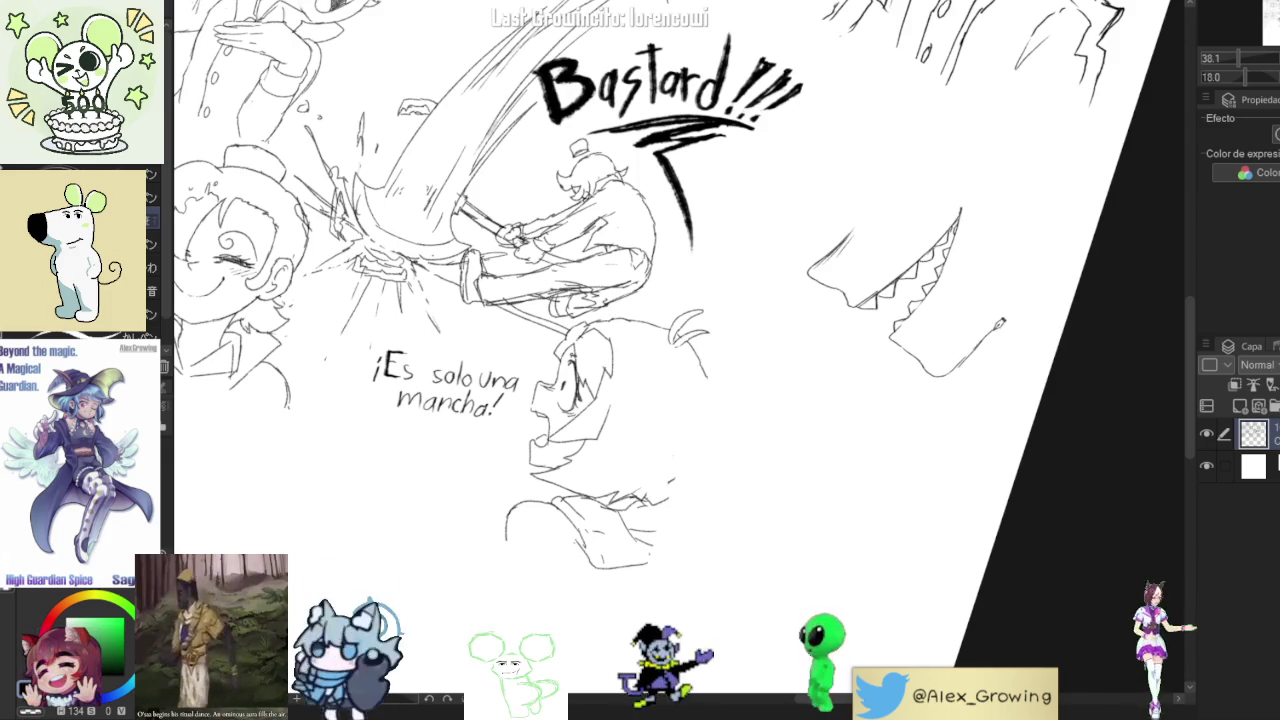
left_click_drag(1245, 77, 1221, 110)
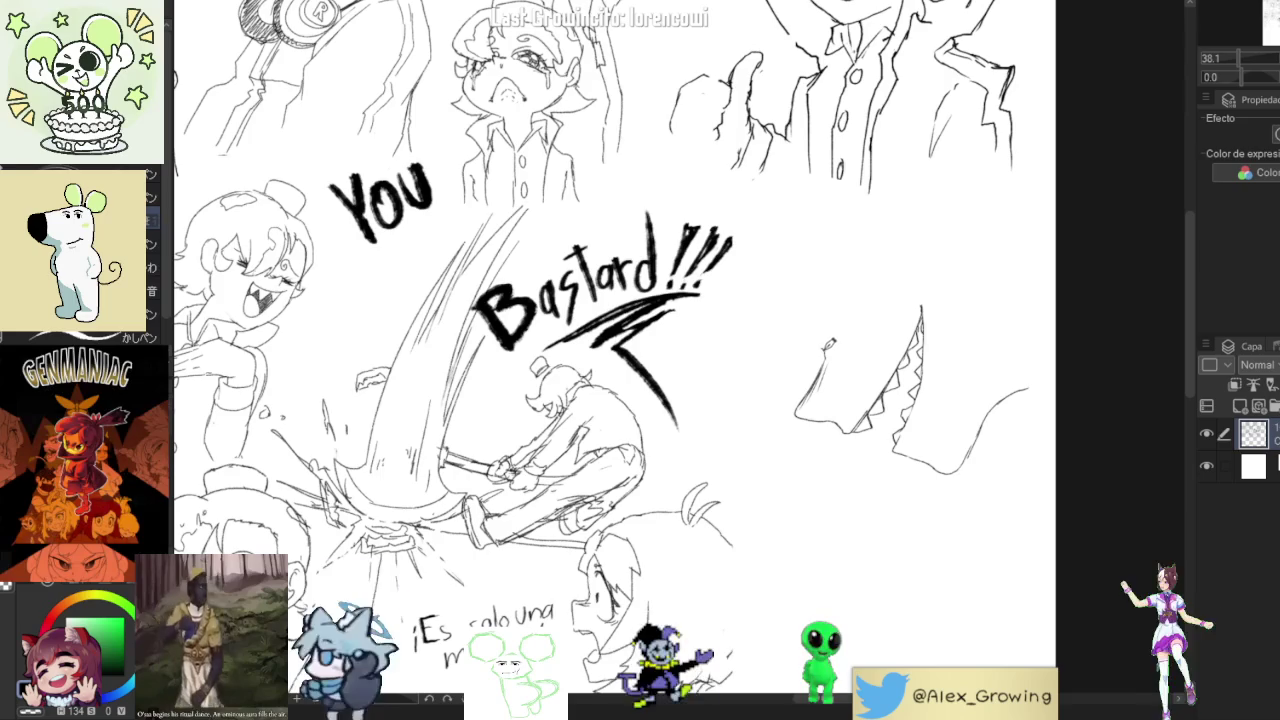
left_click_drag(800, 329, 772, 451)
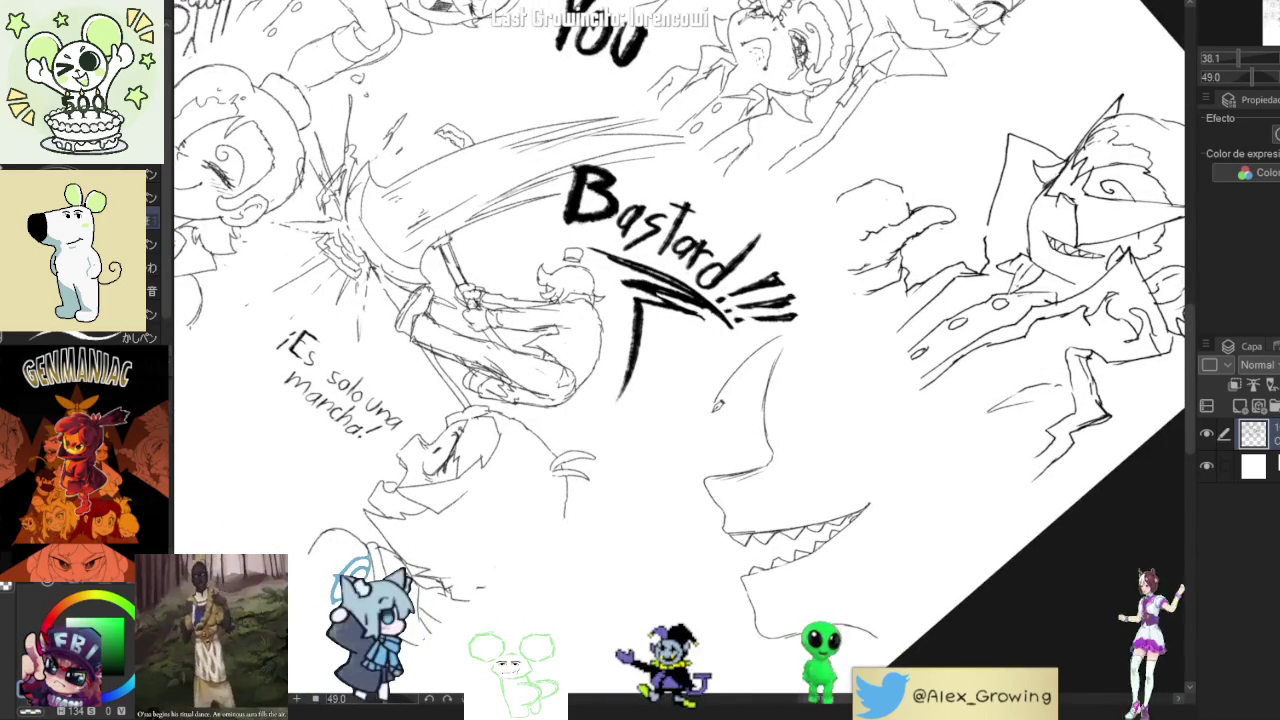
Add a pencil stroke to the monster head and turn the canvas to a comfortable angle.
left_click_drag(716, 405, 712, 445)
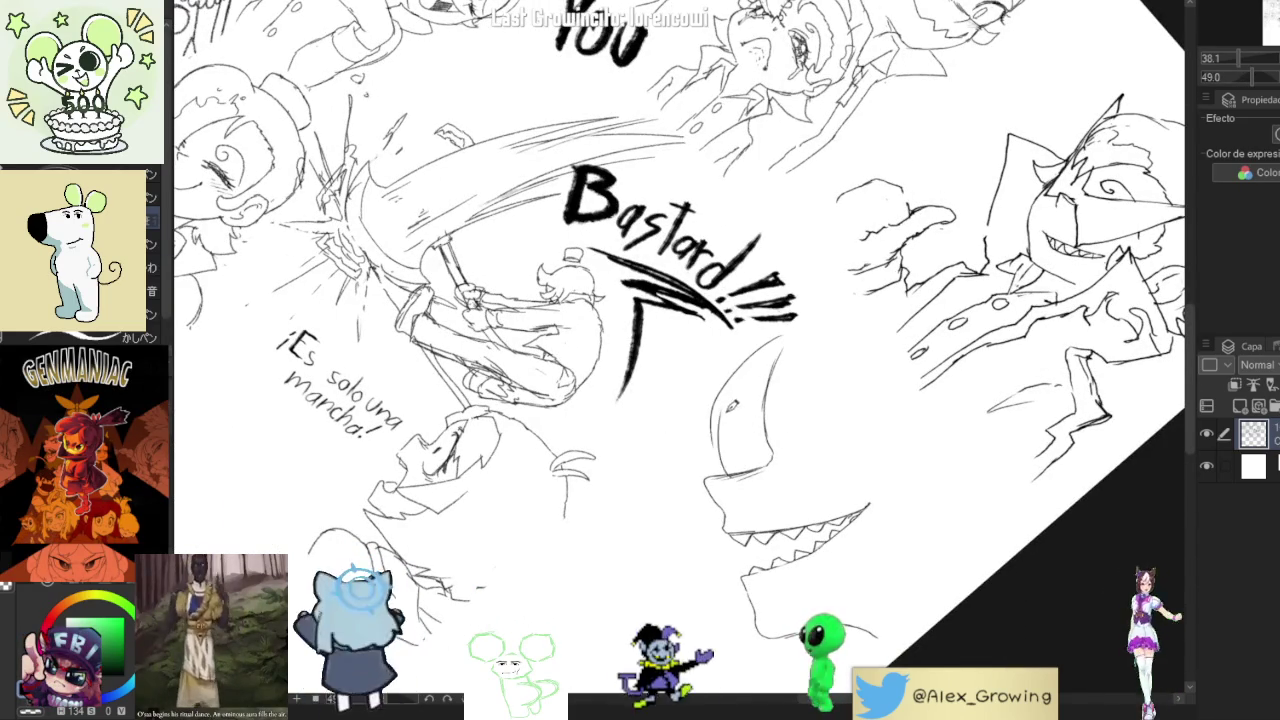
left_click_drag(772, 451, 800, 330)
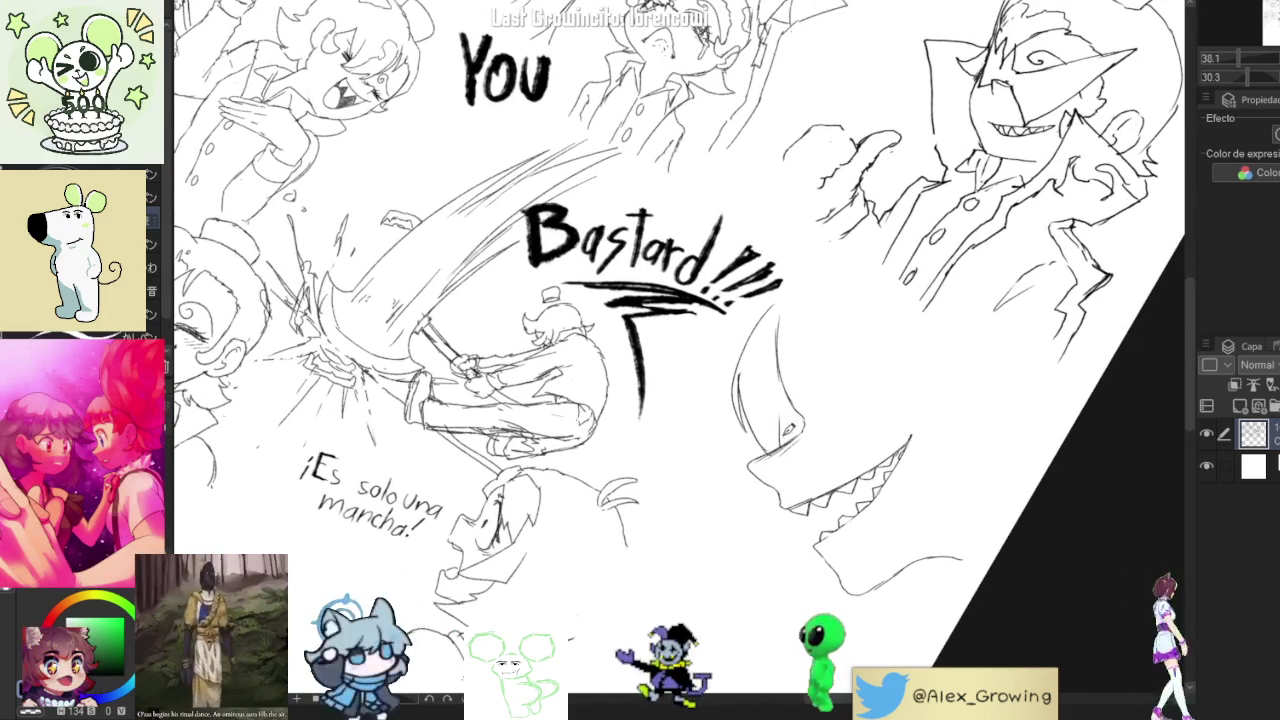
left_click_drag(799, 414, 769, 367)
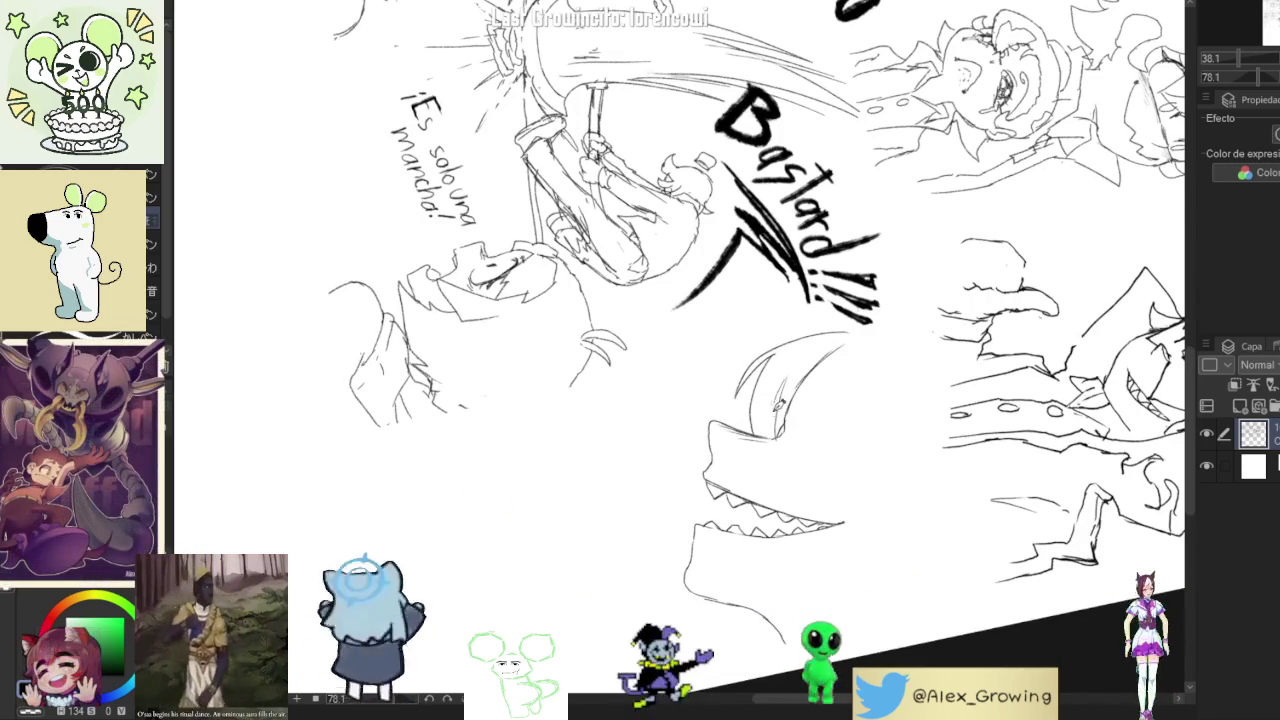
left_click_drag(769, 367, 901, 346)
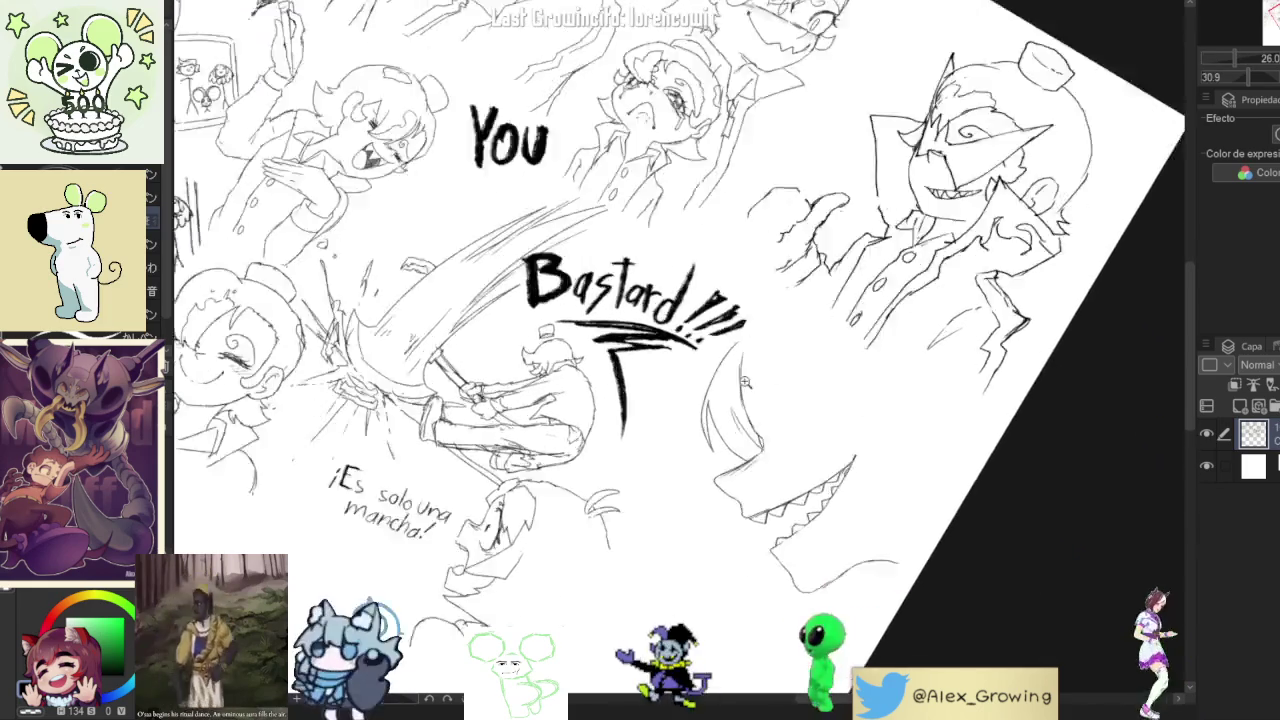
scroll(756, 330, "up", 4)
left_click_drag(741, 353, 789, 387)
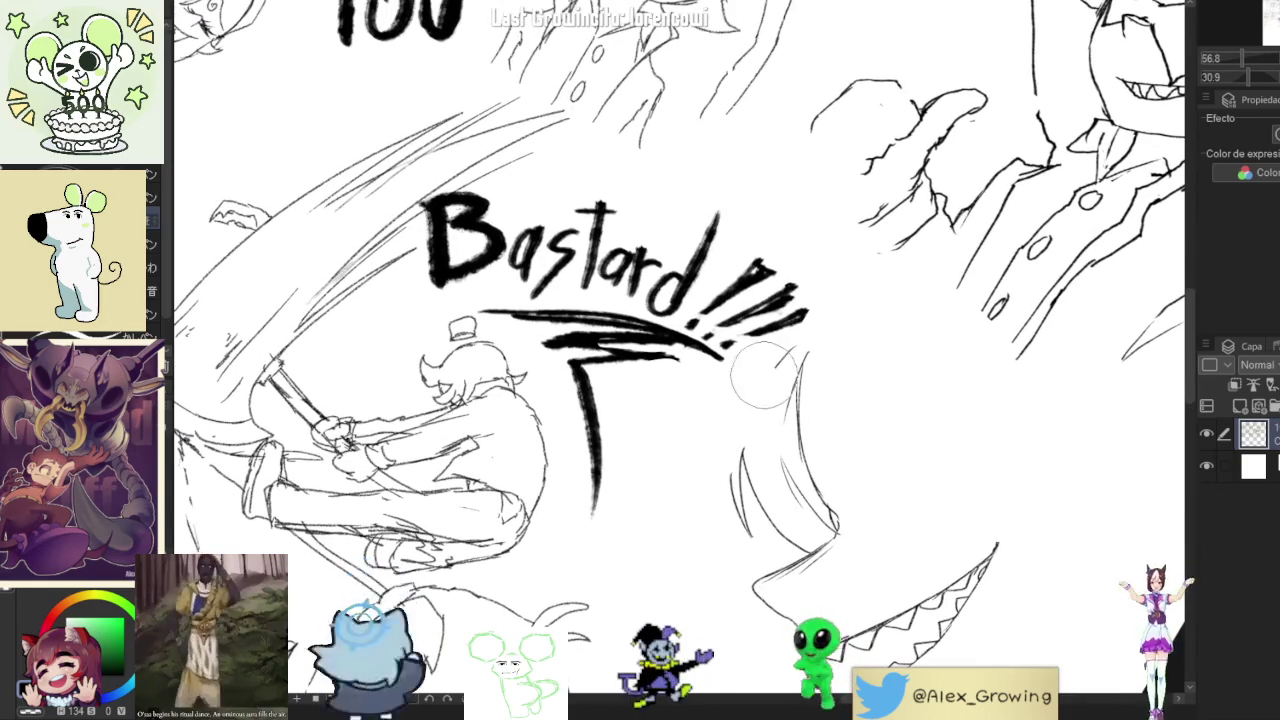
Sketch a curved stroke on the head, a light line to its right, and a curve left of the jaw.
left_click_drag(740, 478, 758, 372)
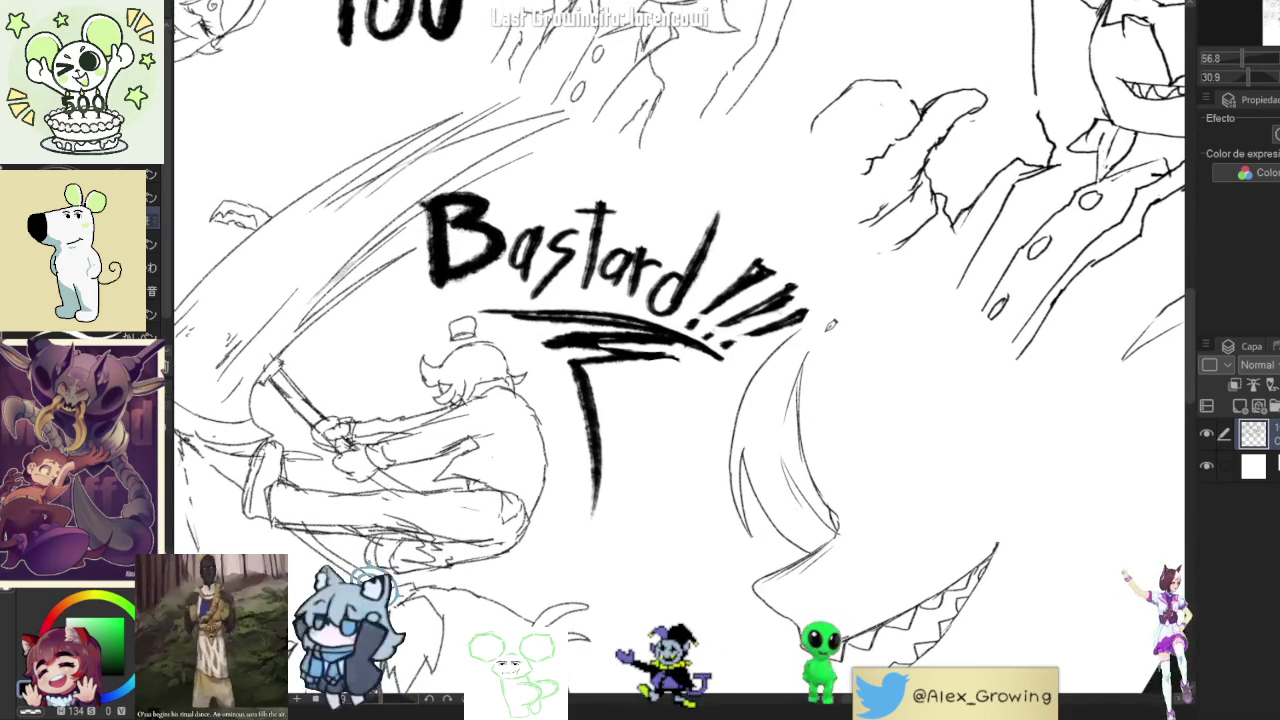
scroll(830, 325, "down", 4)
scroll(760, 370, "up", 4)
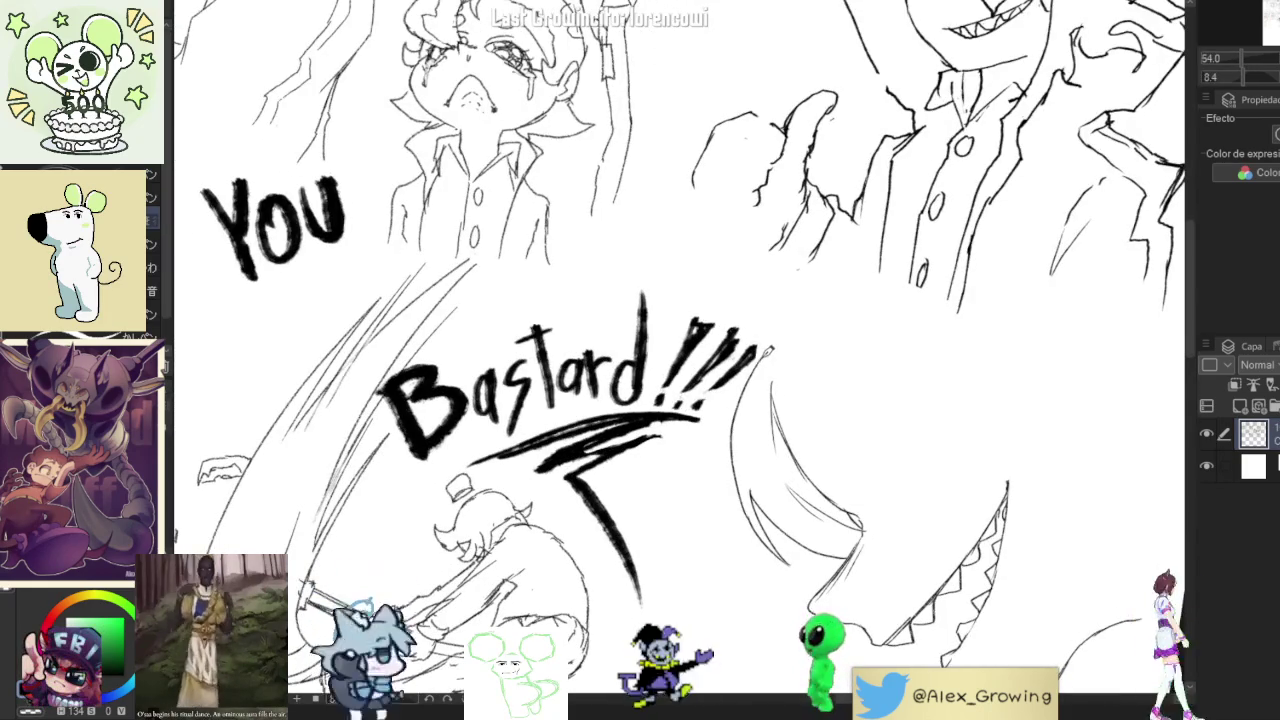
scroll(795, 299, "down", 5)
left_click_drag(795, 299, 771, 396)
scroll(771, 396, "up", 2)
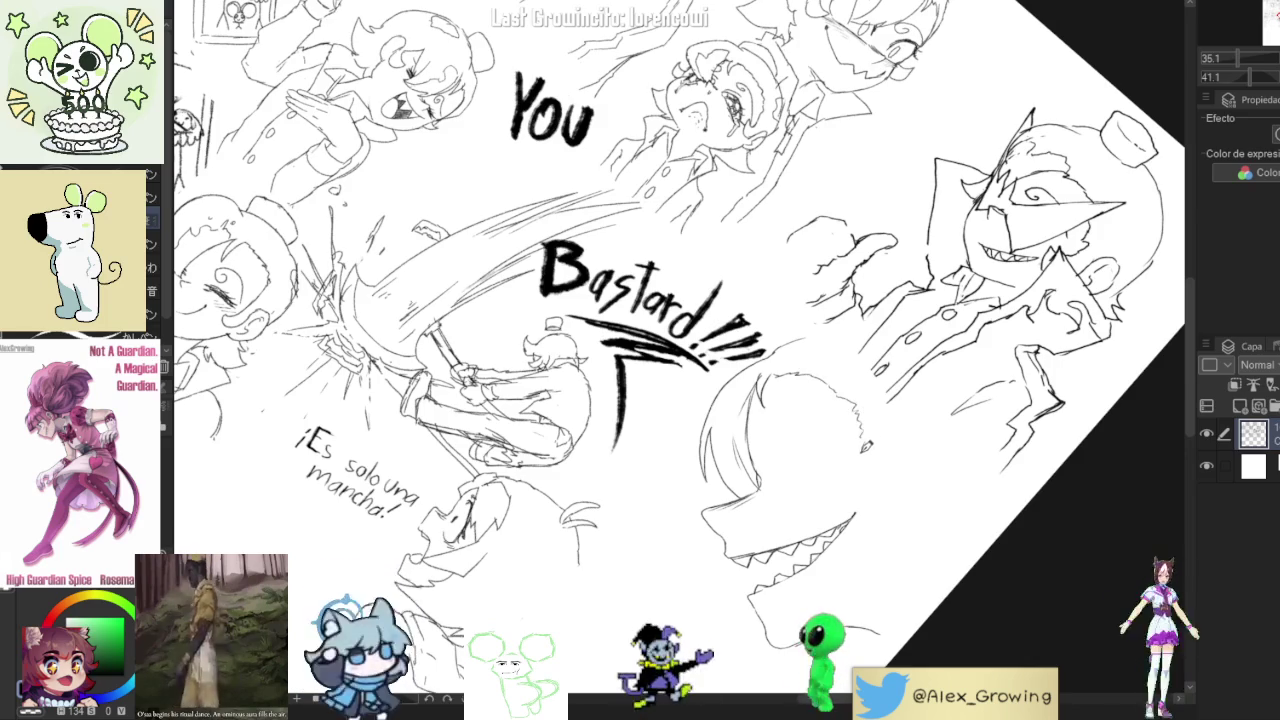
mouse_move(860, 405)
left_mouse_down()
mouse_move(876, 443)
mouse_move(846, 490)
mouse_move(735, 497)
mouse_move(805, 427)
left_mouse_up()
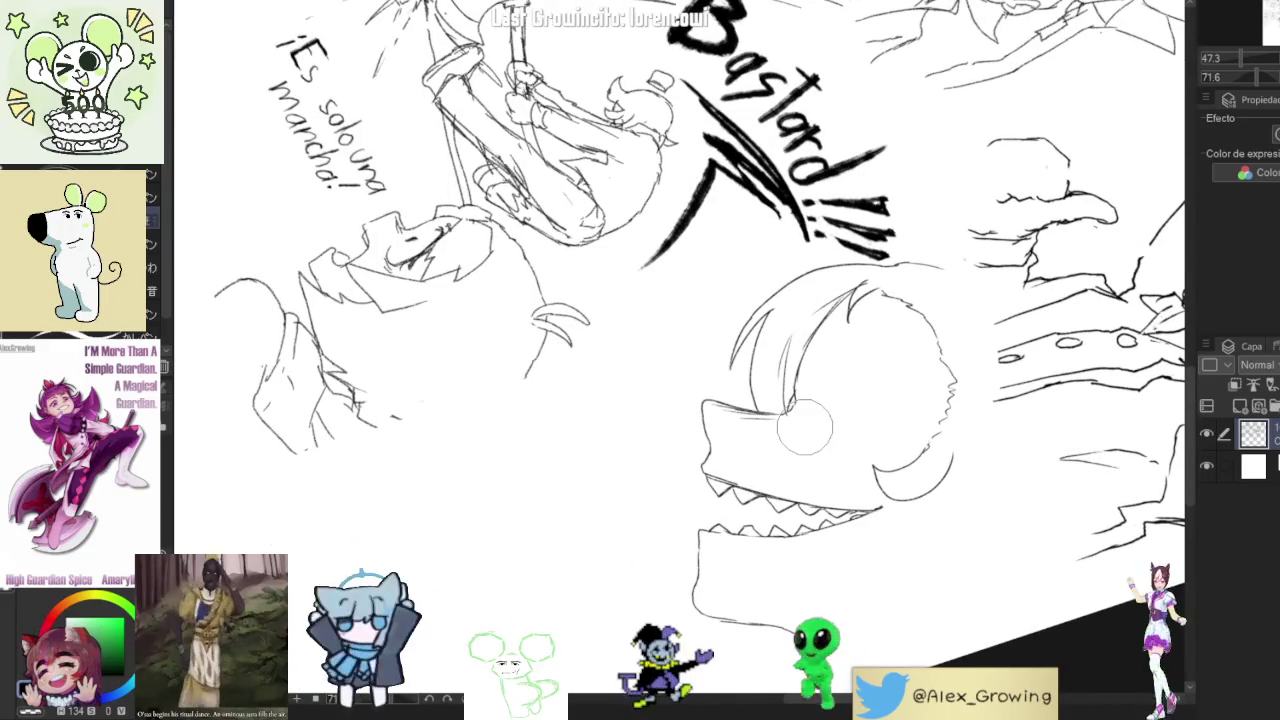
mouse_move(725, 377)
left_mouse_down()
mouse_move(662, 450)
mouse_move(803, 597)
left_mouse_up()
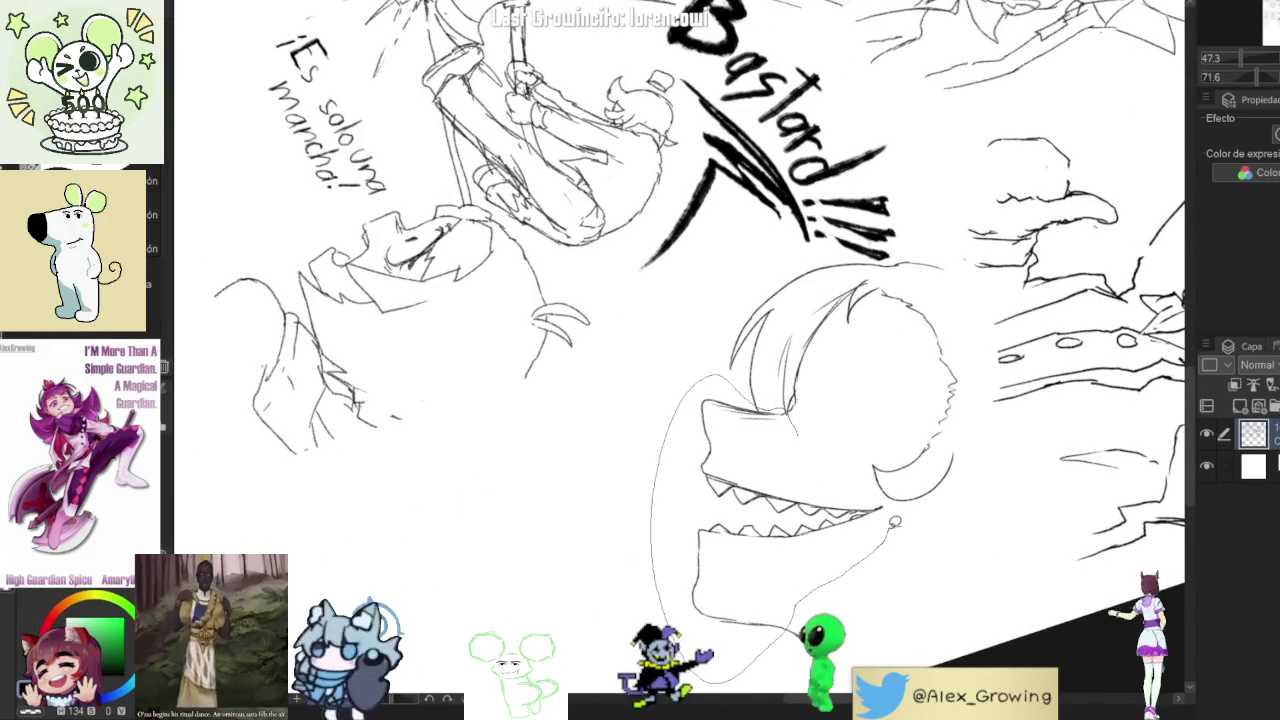
Lasso the monster's jaw and rotate it to a new angle with Ctrl+T, confirming with Aceptar.
left_click_drag(896, 497, 838, 486)
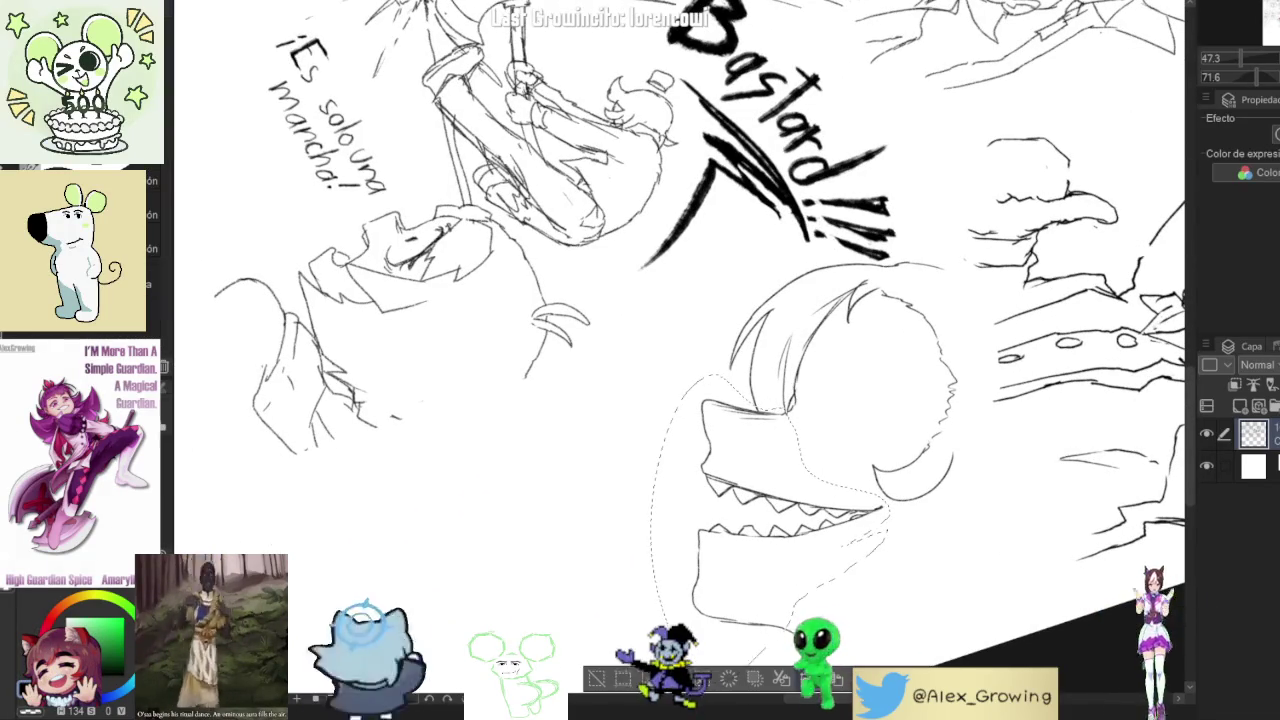
key("ctrl+t")
left_click_drag(860, 632, 841, 610)
left_click(745, 680)
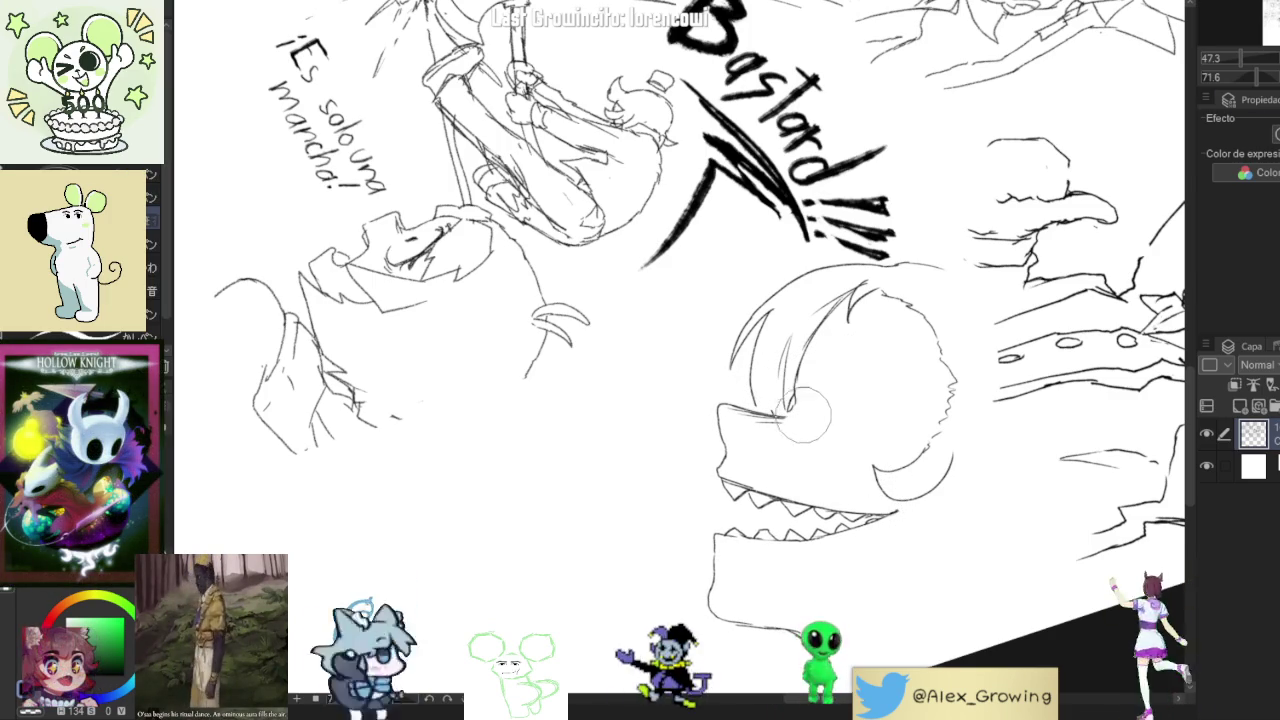
Dab a small eye mark on the monster's head, then rotate and zoom the view to review it.
left_click_drag(808, 396, 814, 385)
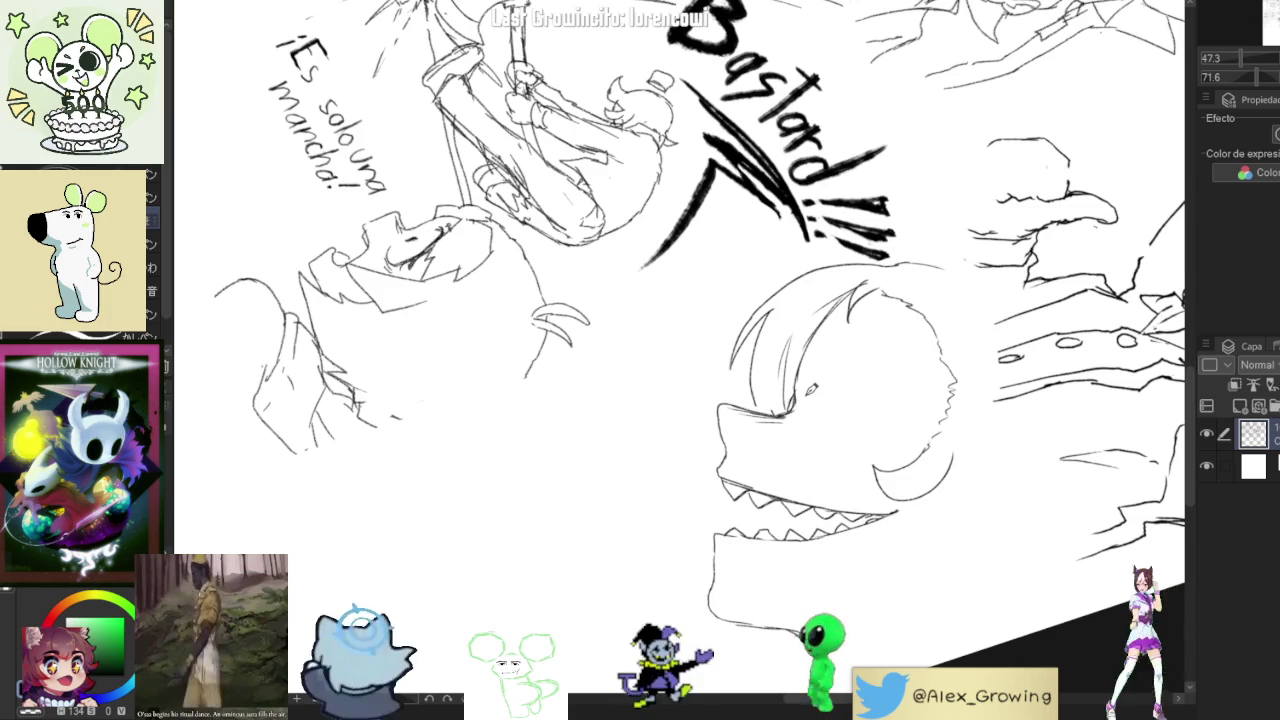
scroll(836, 419, "down", 5)
scroll(836, 419, "up", 3)
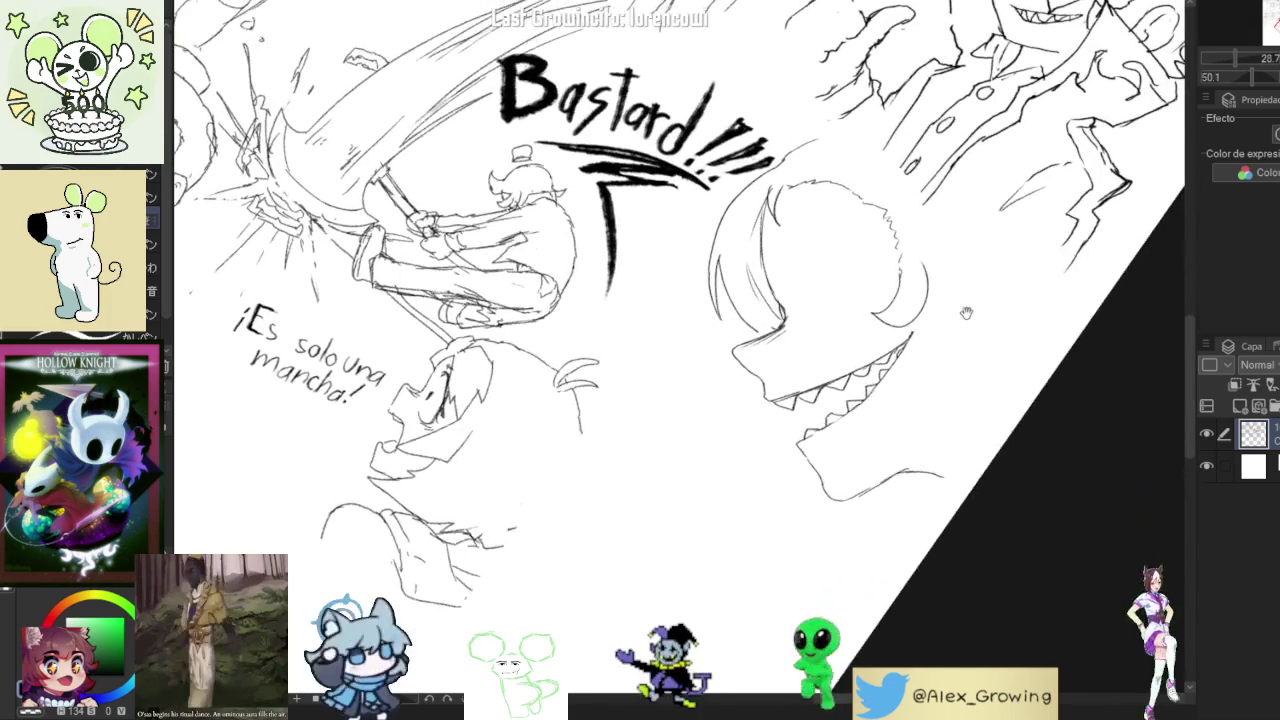
scroll(836, 419, "up", 2)
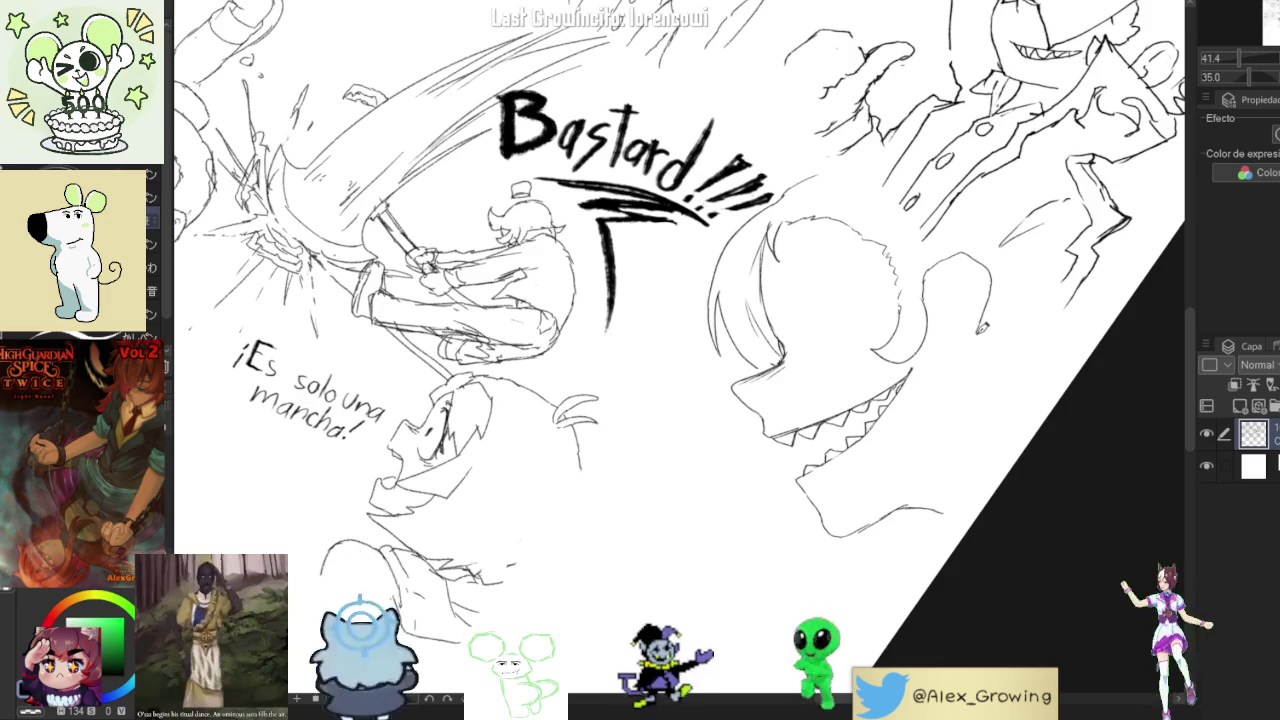
left_click_drag(1018, 340, 894, 445)
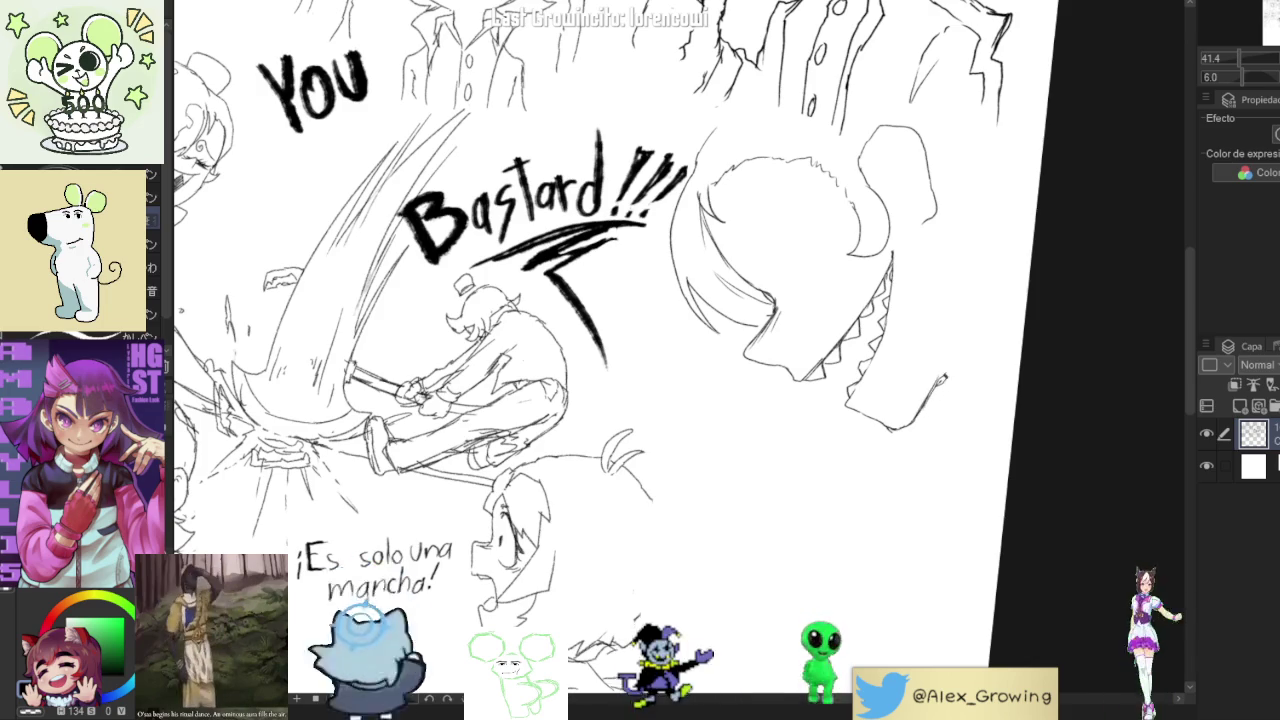
left_click_drag(982, 357, 890, 481)
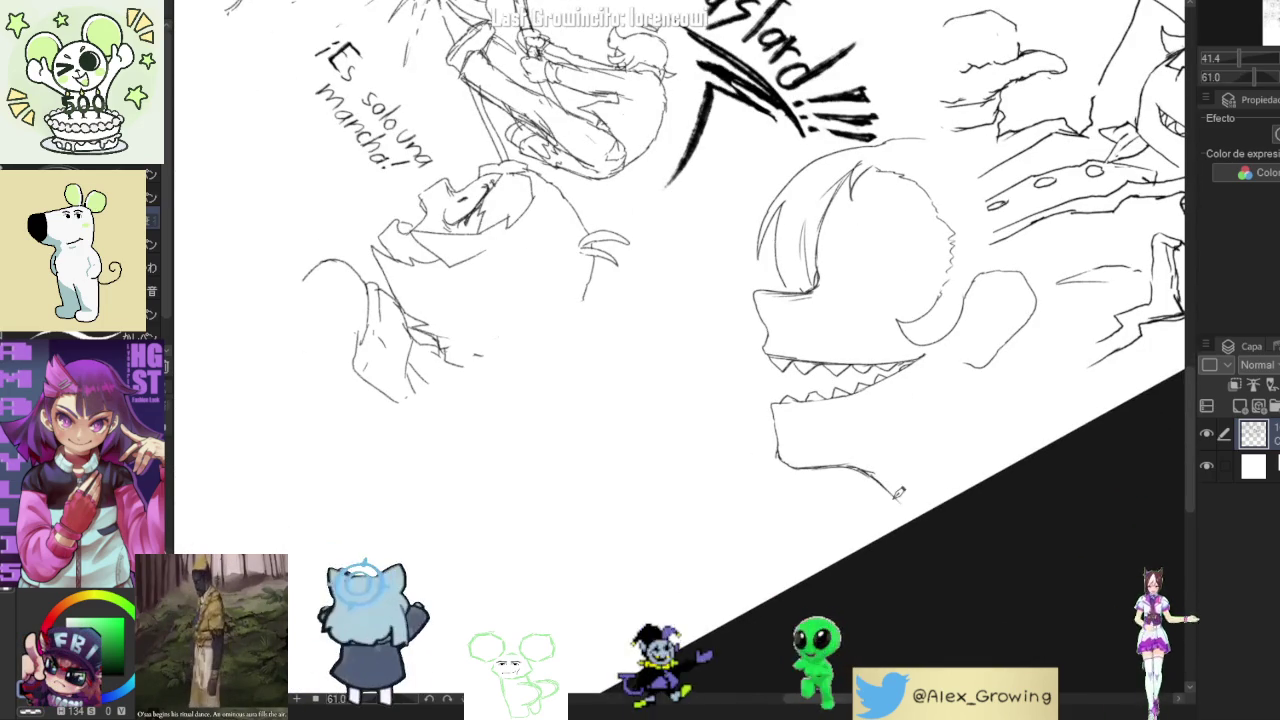
left_click(925, 476)
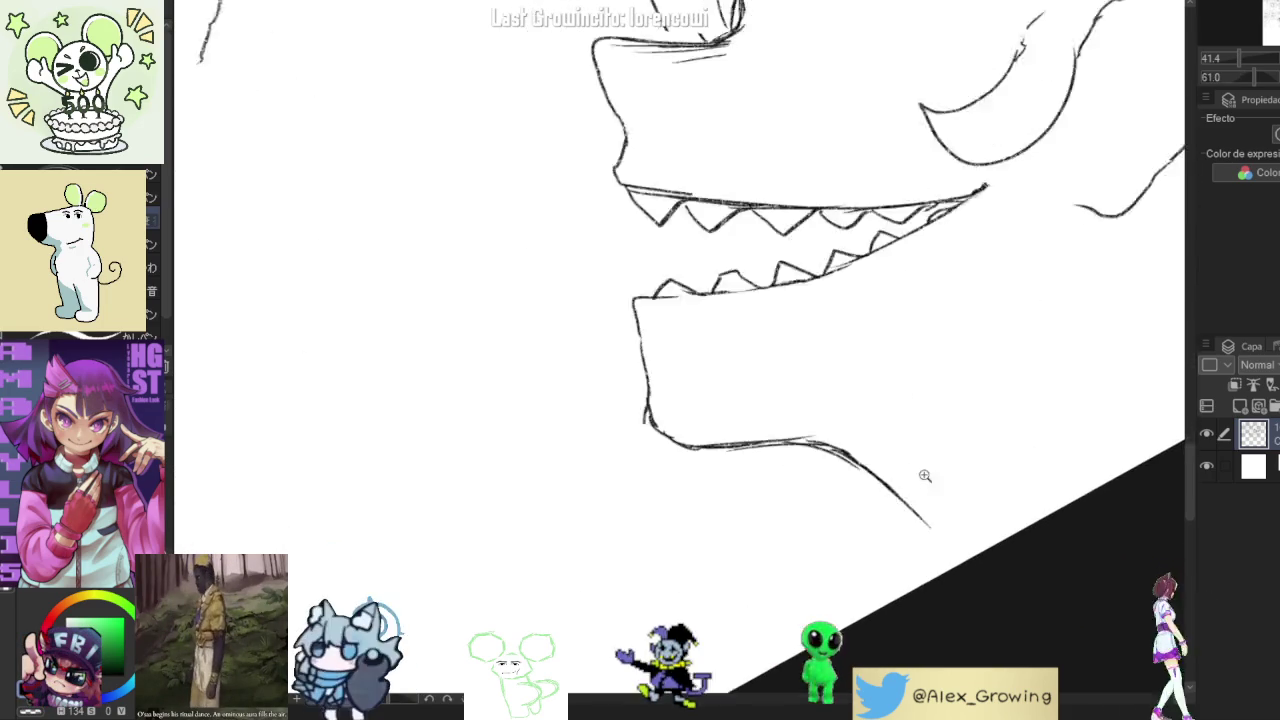
left_click_drag(925, 476, 872, 300)
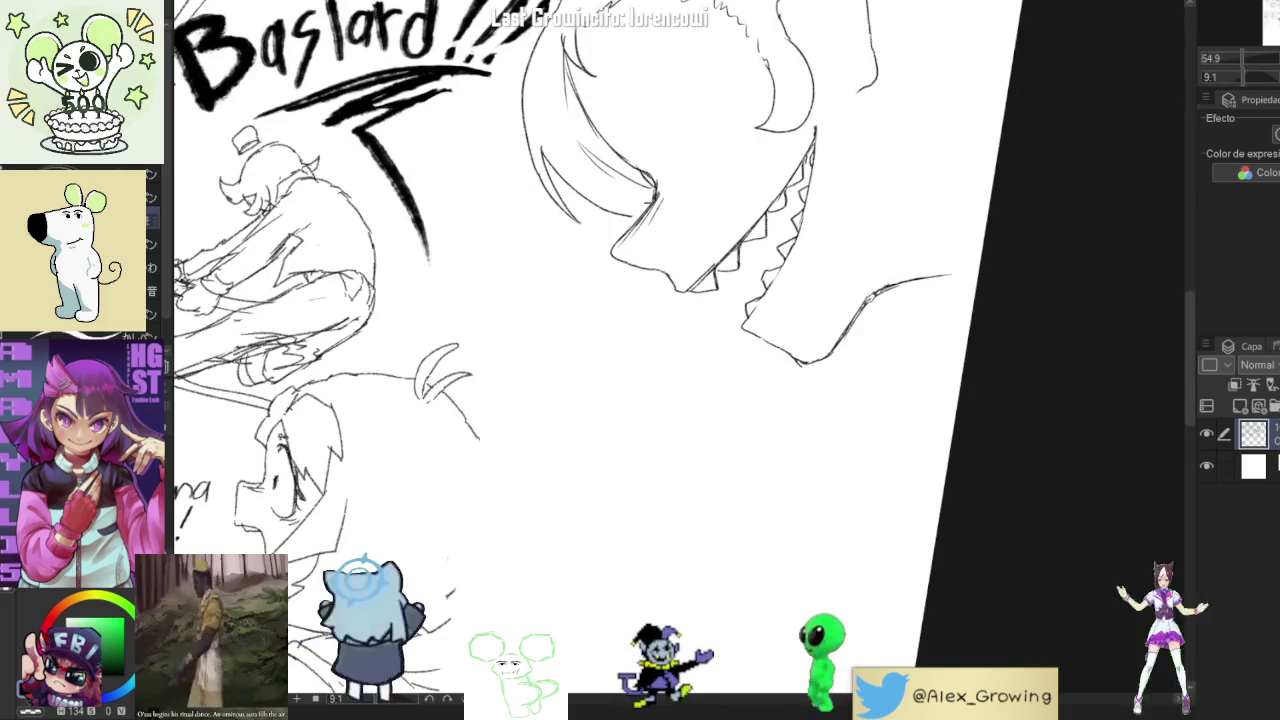
mouse_move(936, 270)
left_mouse_down()
mouse_move(917, 460)
mouse_move(941, 336)
mouse_move(969, 282)
mouse_move(815, 455)
left_mouse_up()
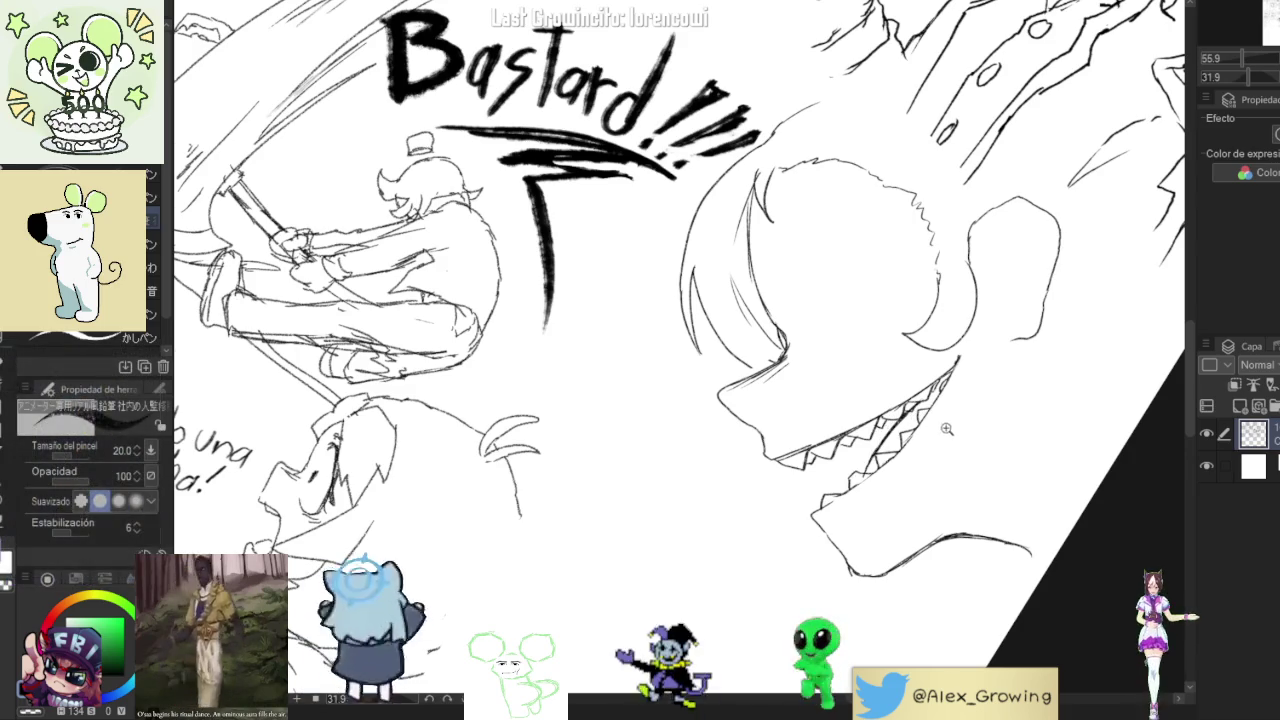
Zoom out and rotate the canvas around the monster head, ending with the rotation reset upright.
mouse_move(945, 435)
left_mouse_down()
mouse_move(706, 525)
mouse_move(545, 540)
left_mouse_up()
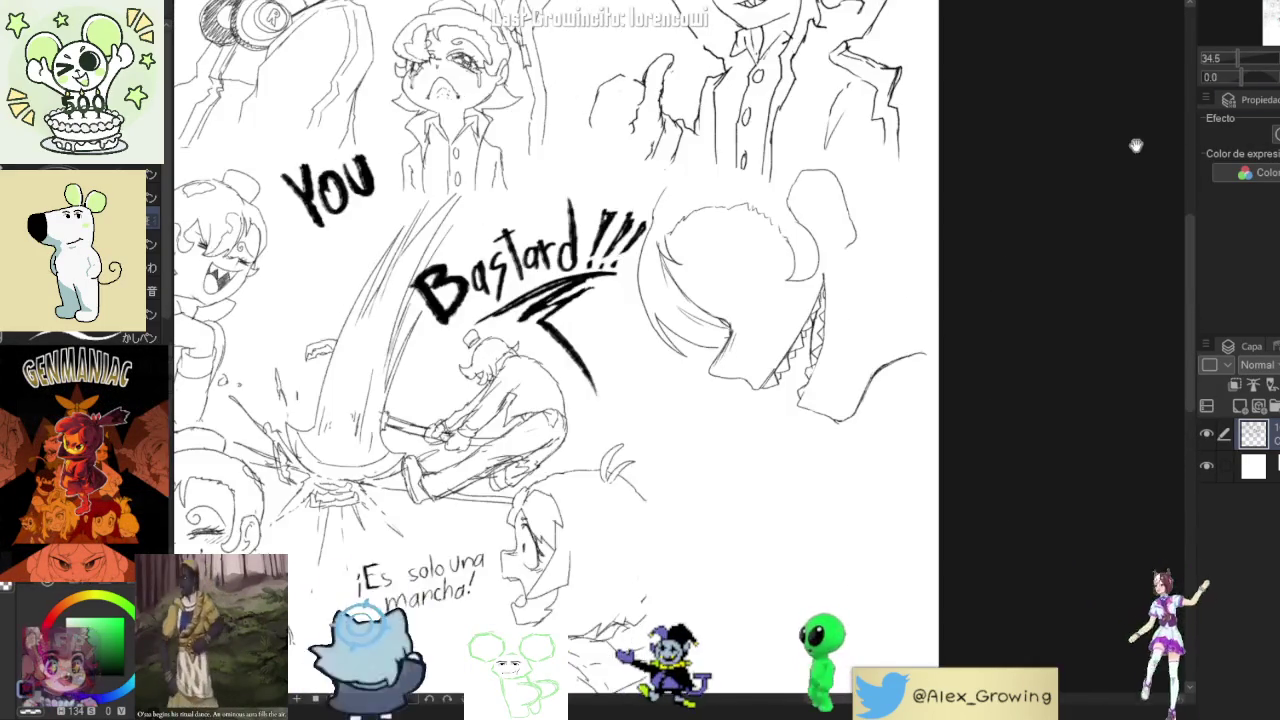
left_click_drag(888, 286, 948, 326)
scroll(878, 345, "up", 2)
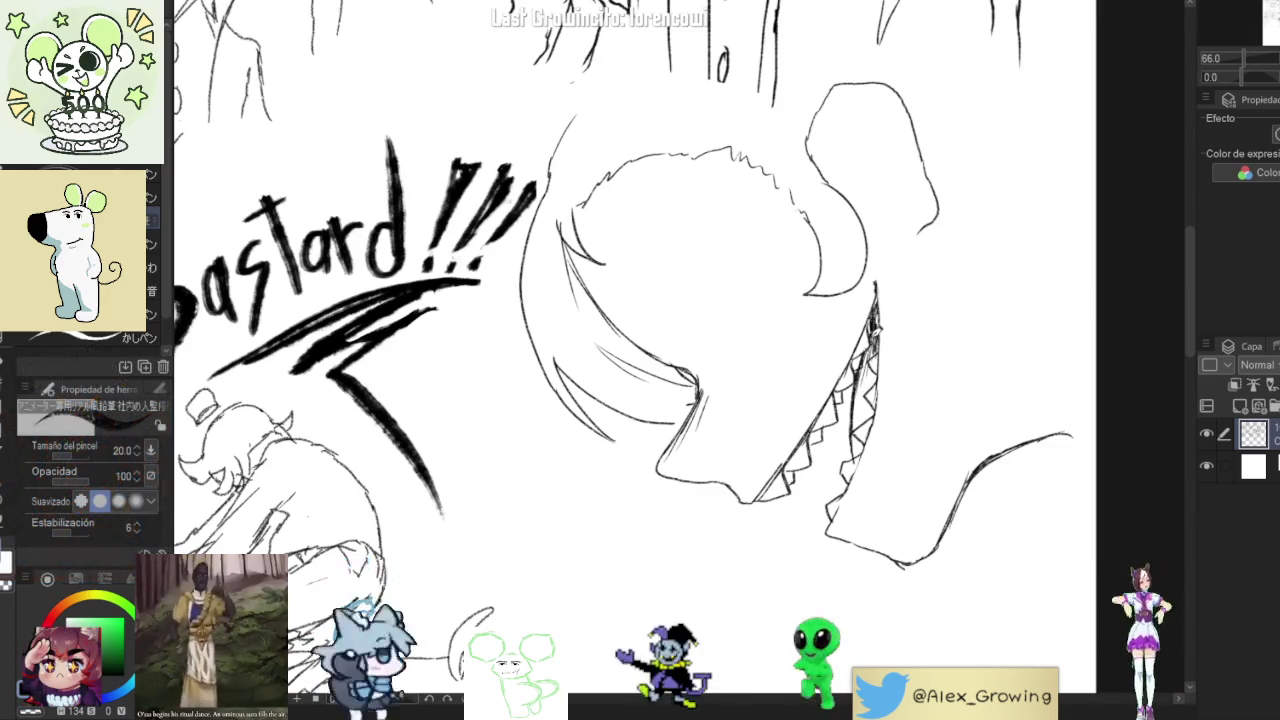
scroll(930, 388, "down", 3)
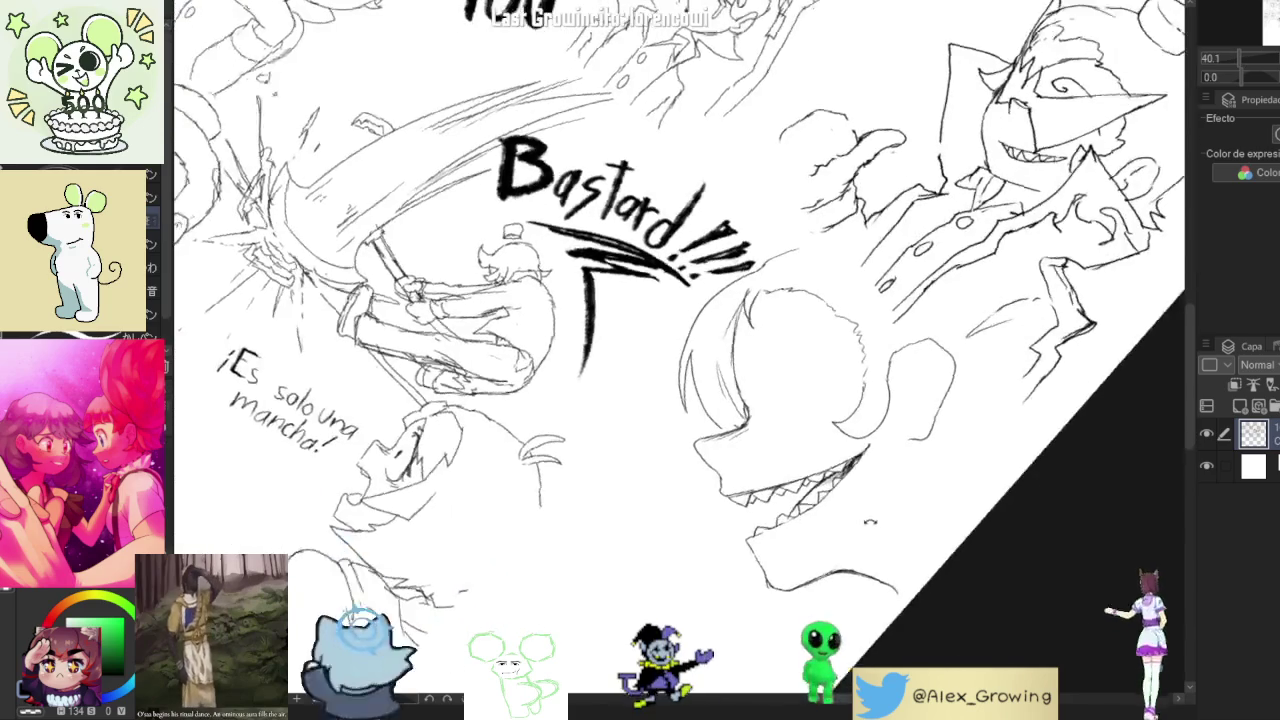
scroll(931, 388, "down", 3)
scroll(973, 315, "up", 3)
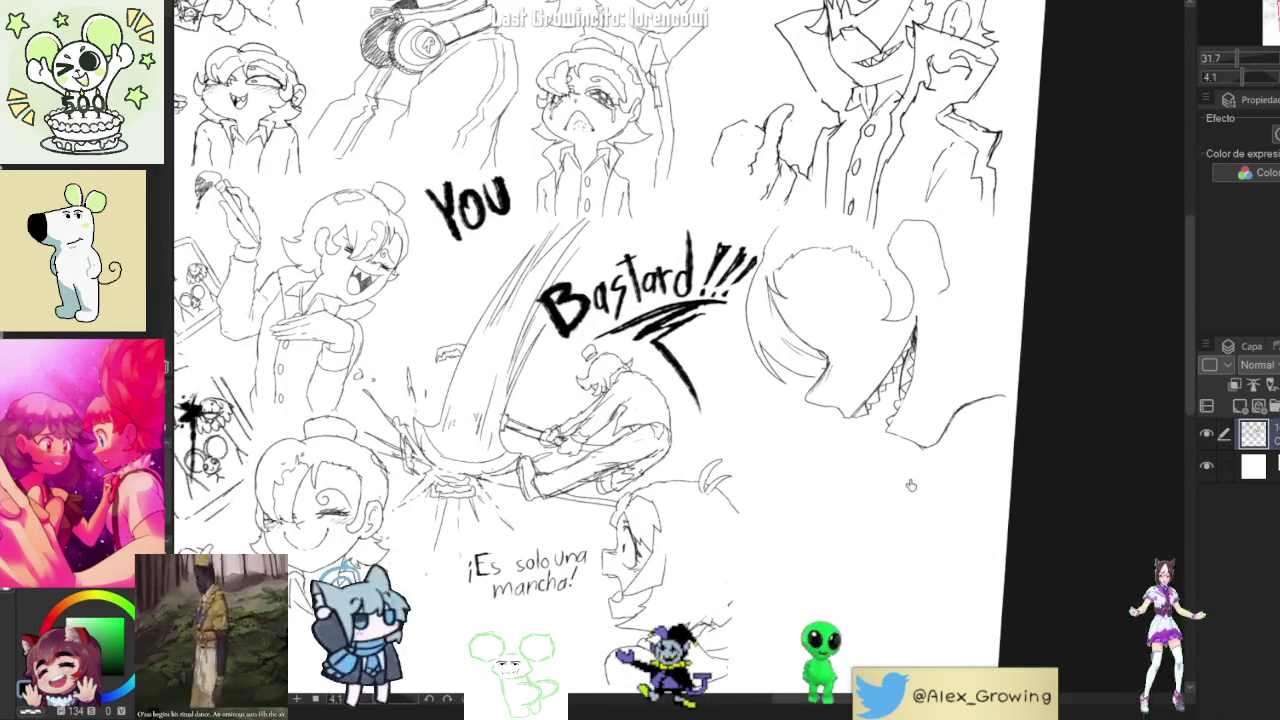
left_click_drag(987, 455, 914, 497)
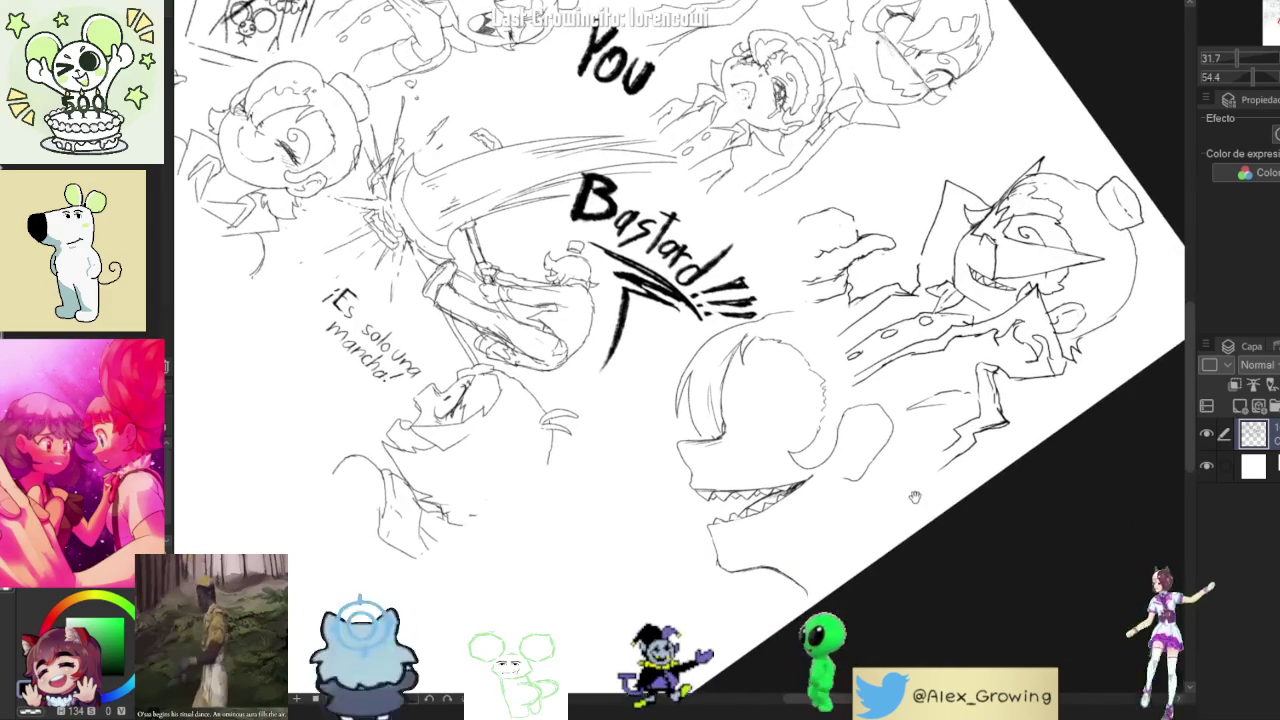
left_click_drag(1010, 580, 1051, 157)
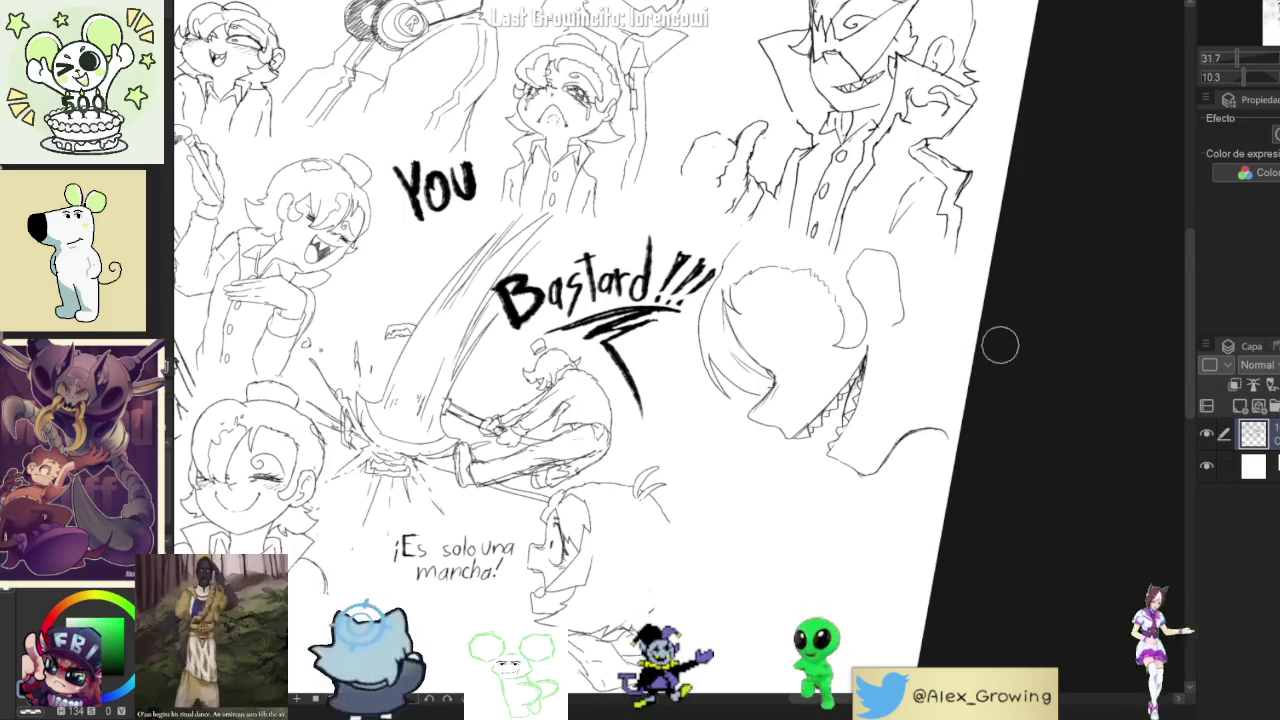
left_click(1266, 82)
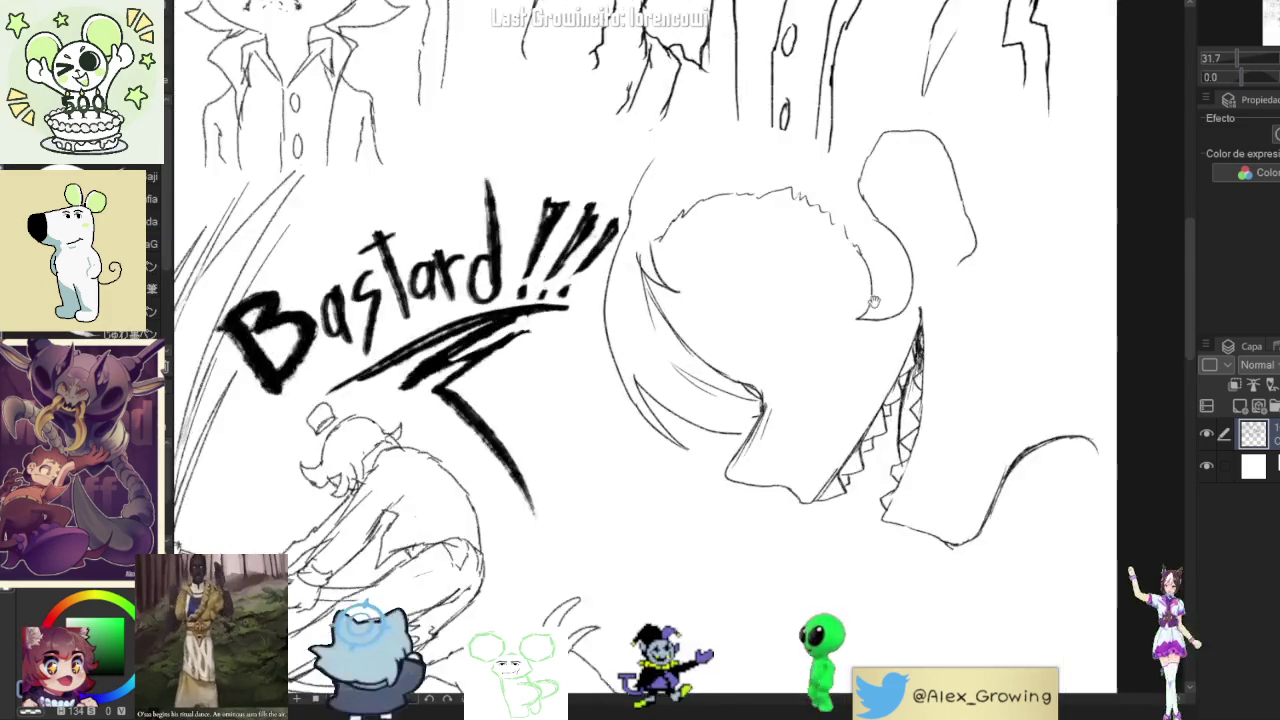
scroll(895, 320, "up", 5)
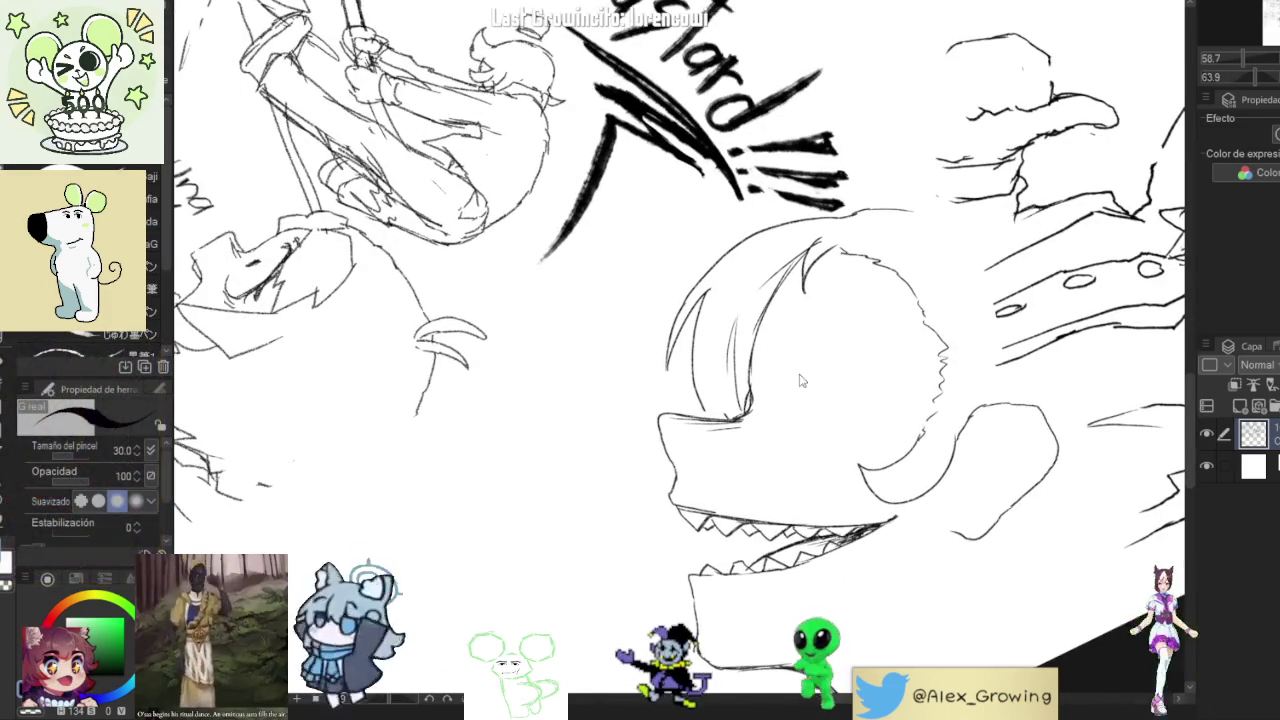
Draw the curved eye arc with a small ink mark, undoing the misplaced eye strokes.
left_click_drag(812, 348, 866, 362)
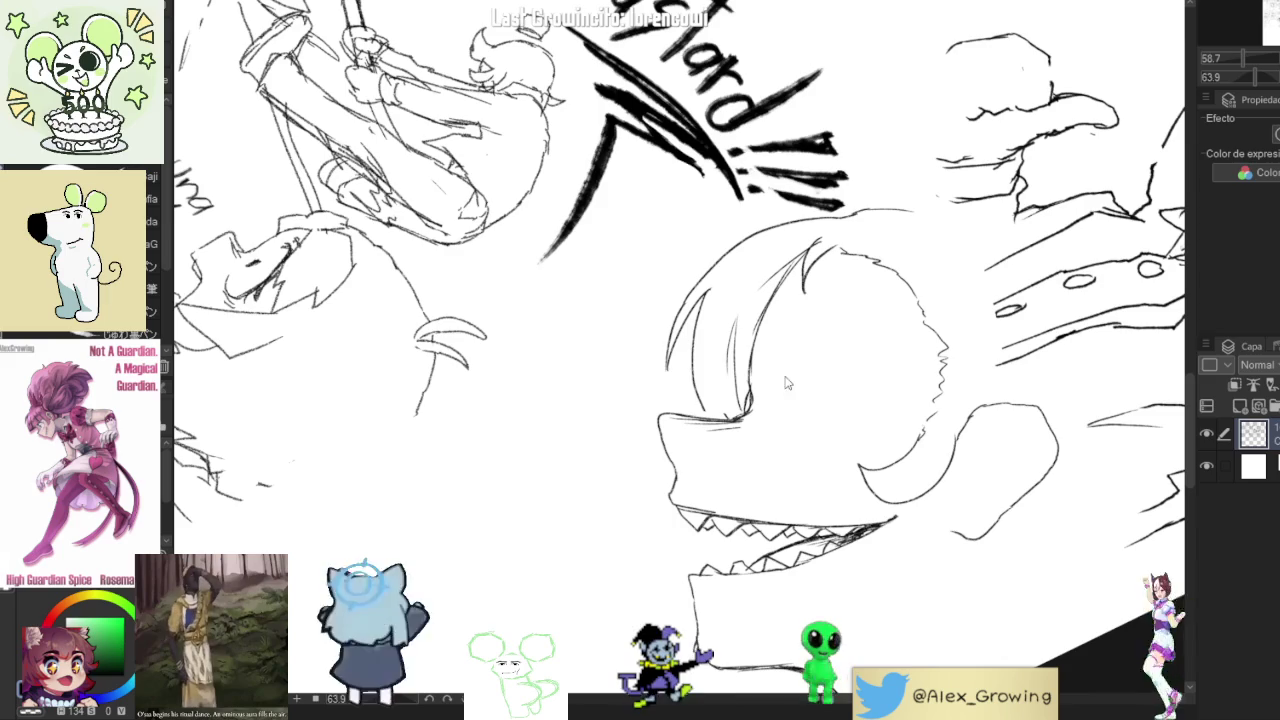
left_click_drag(790, 376, 789, 399)
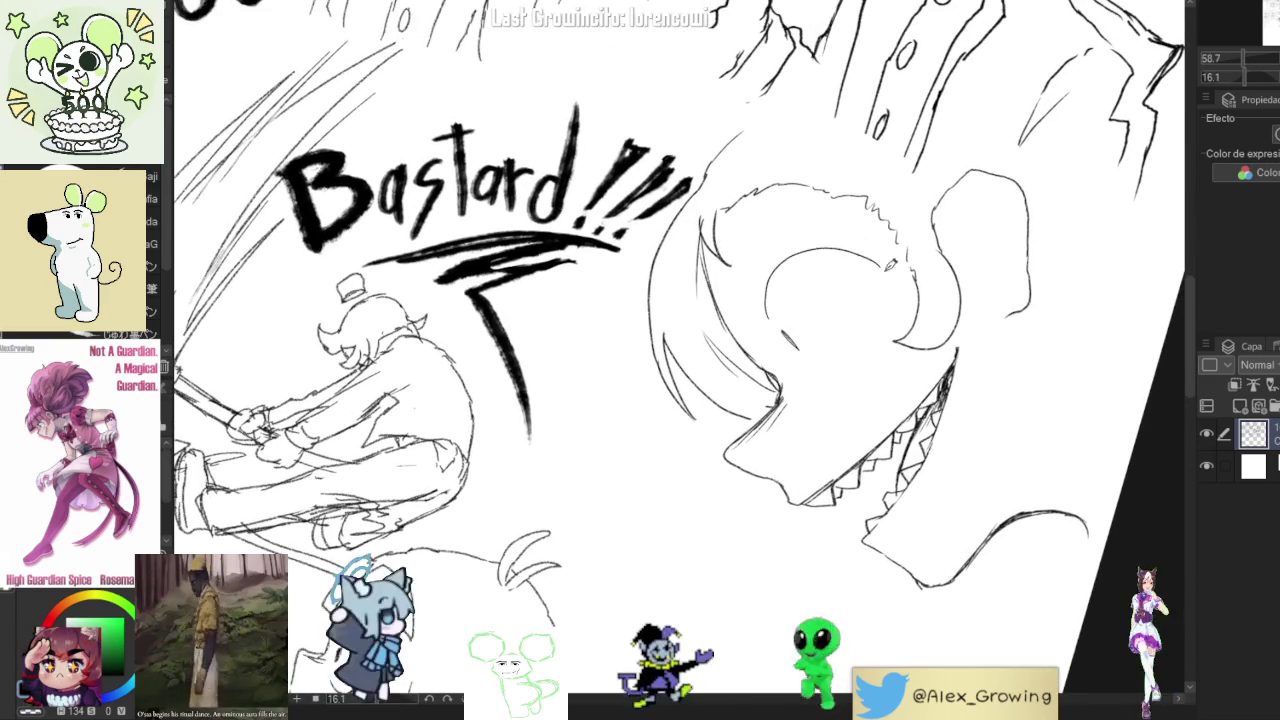
key("ctrl+z")
key("ctrl+z")
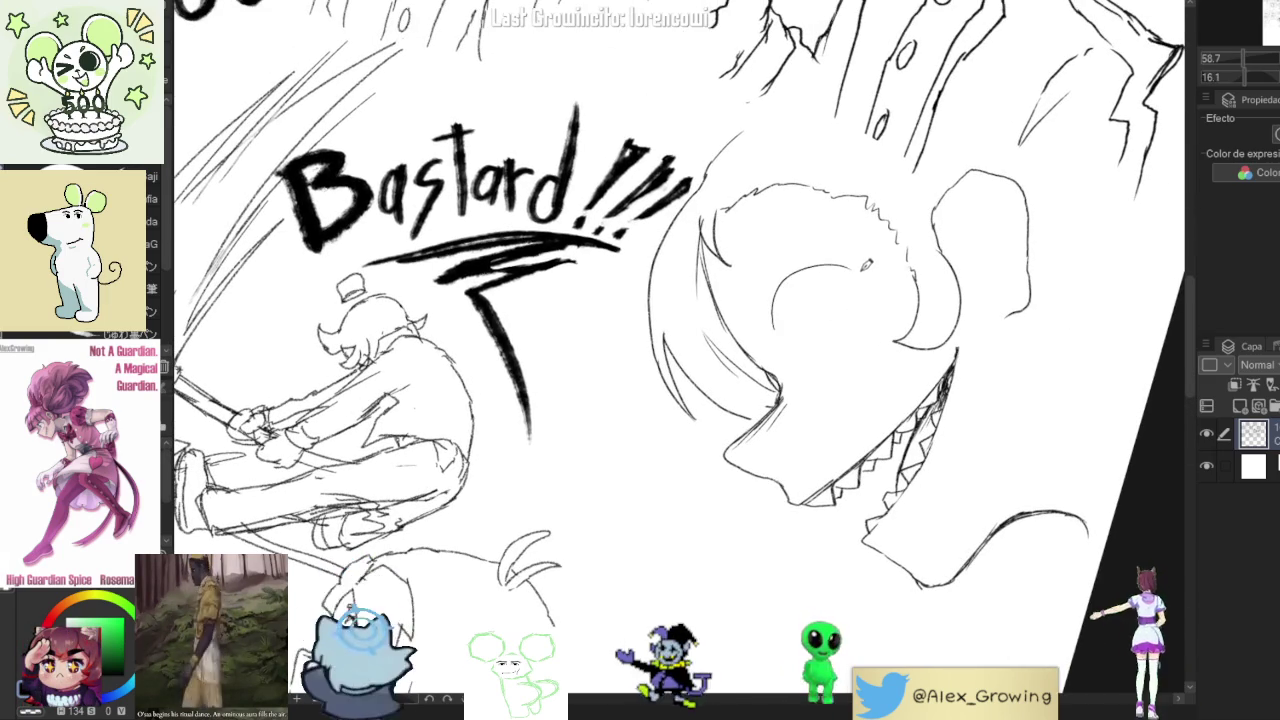
mouse_move(778, 320)
left_mouse_down()
mouse_move(772, 296)
mouse_move(838, 256)
mouse_move(886, 272)
left_mouse_up()
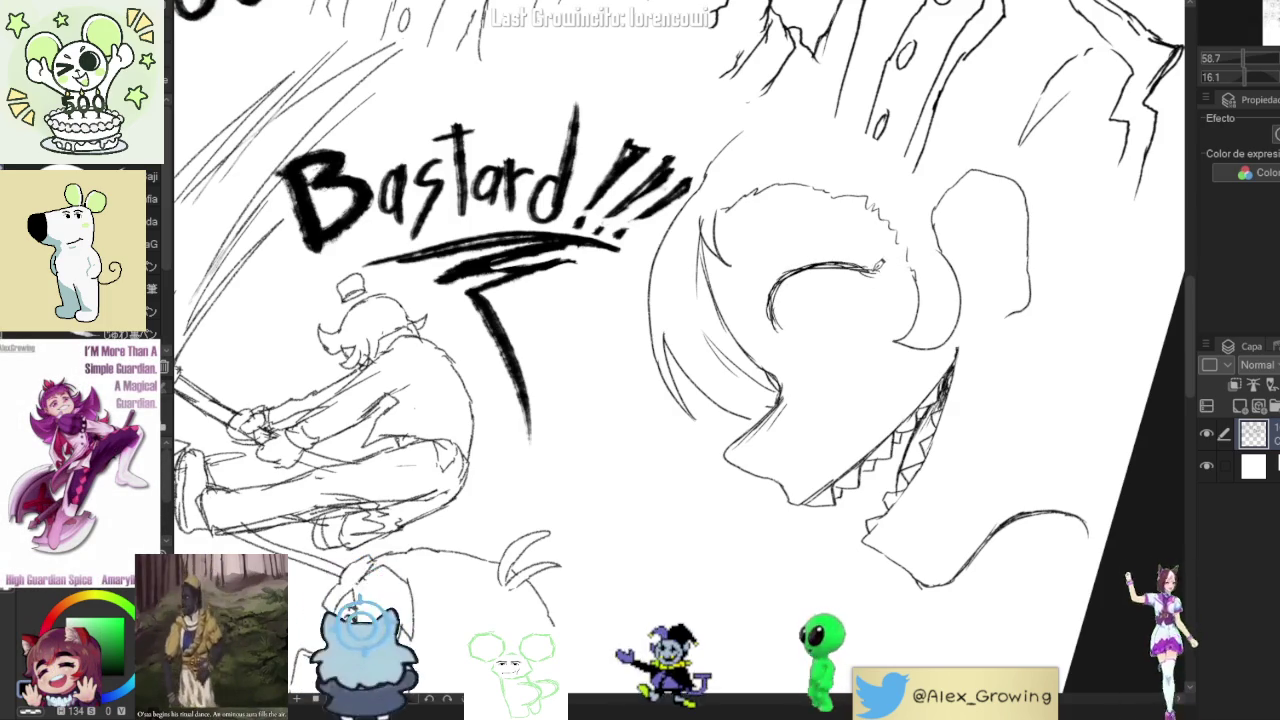
left_click_drag(854, 264, 868, 259)
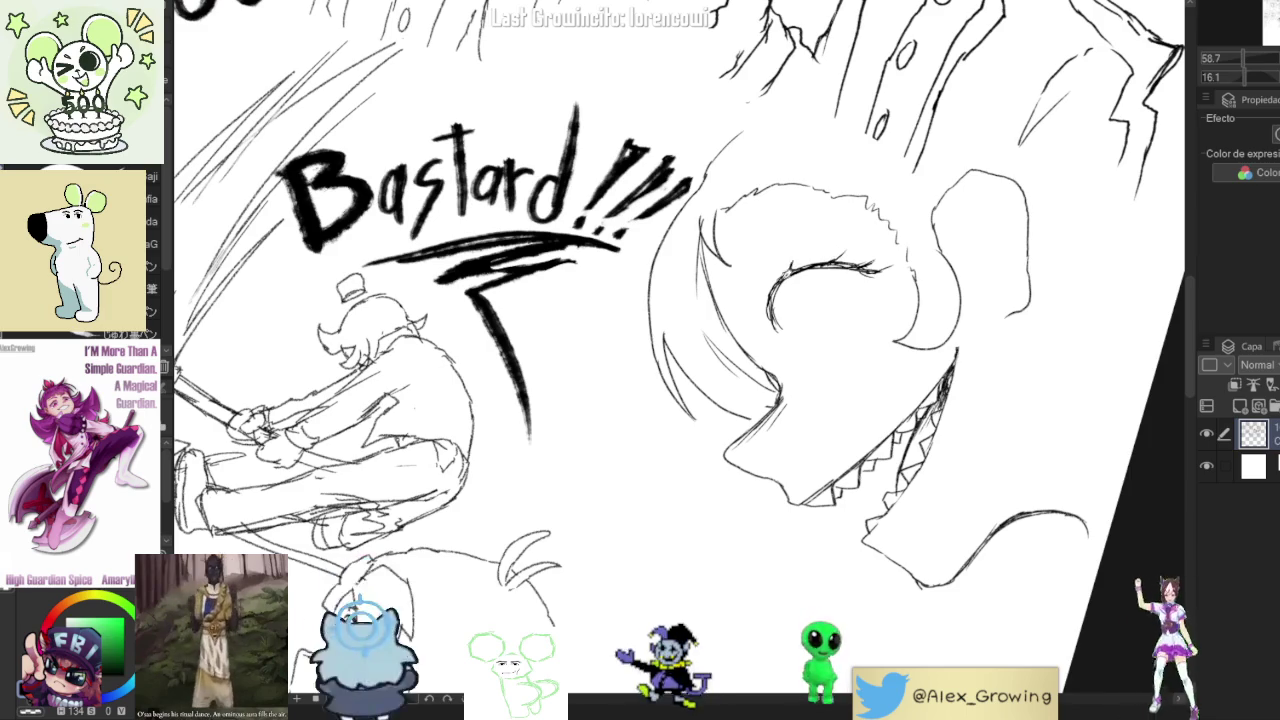
Rotate the view onto the creature's head and draw a small oval pupil in the eye.
left_click_drag(680, 360, 760, 450)
left_click_drag(726, 566, 716, 466)
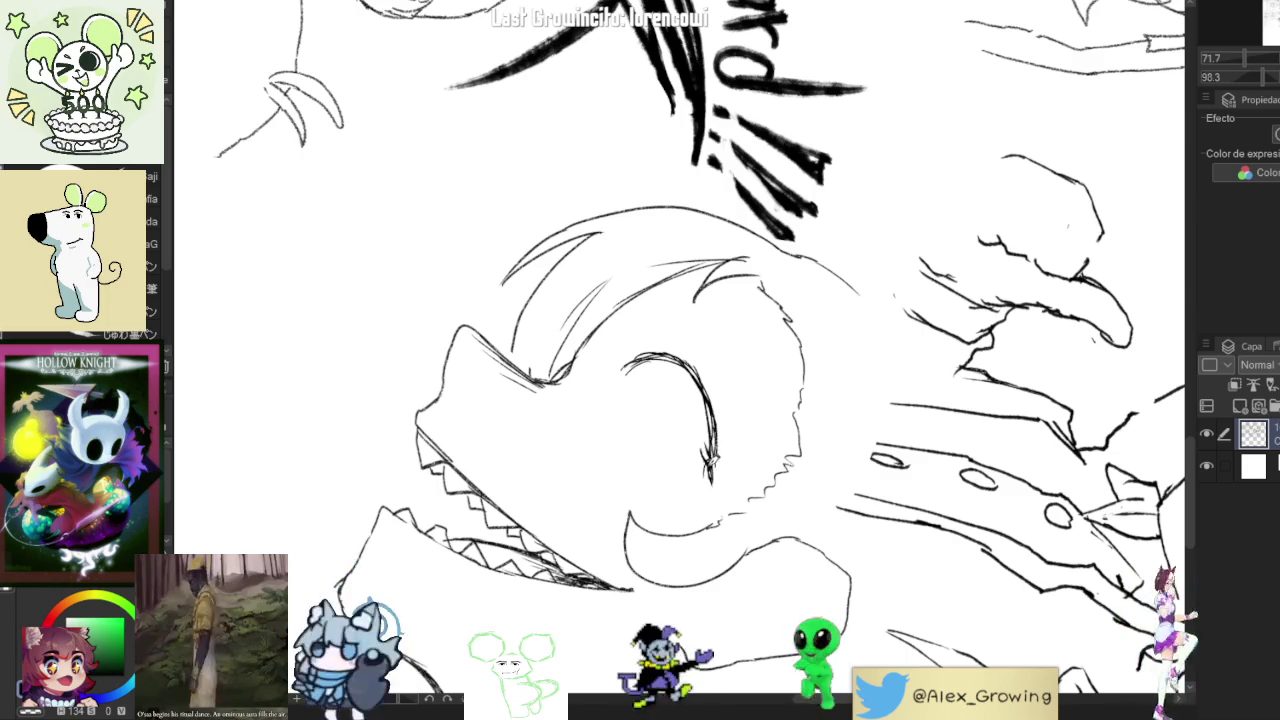
left_click_drag(708, 455, 648, 416)
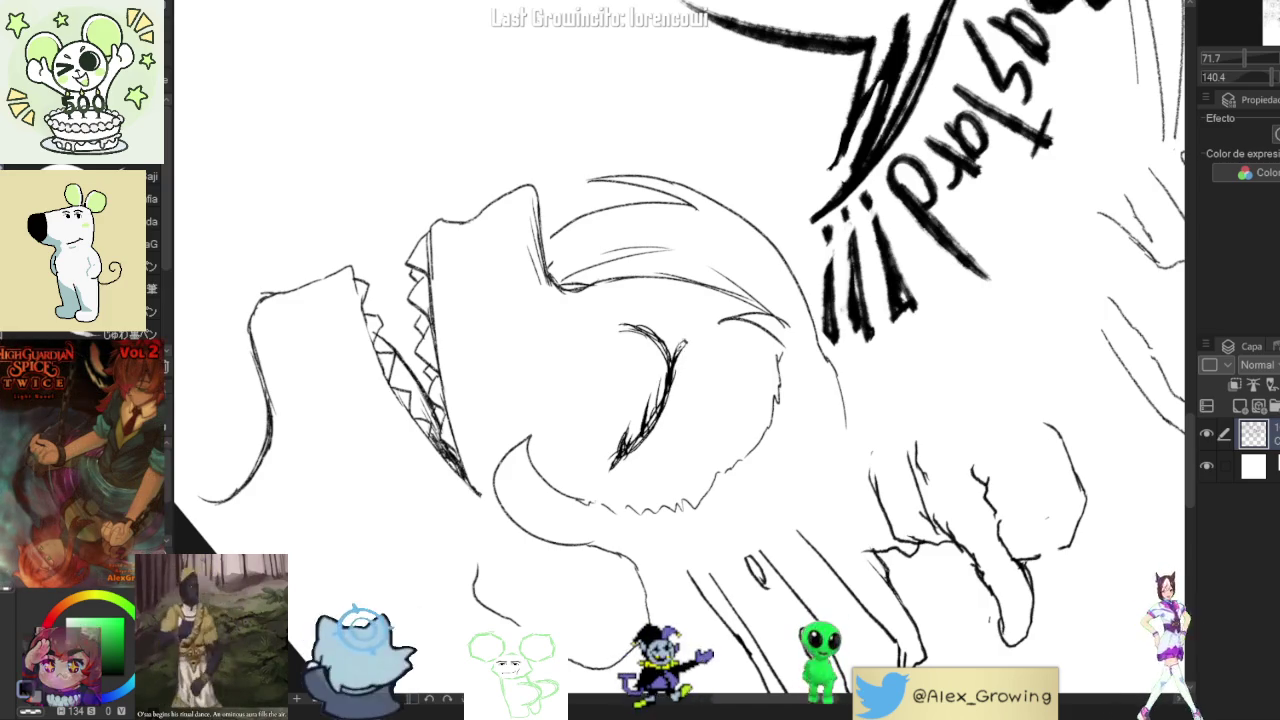
left_click_drag(760, 374, 712, 352)
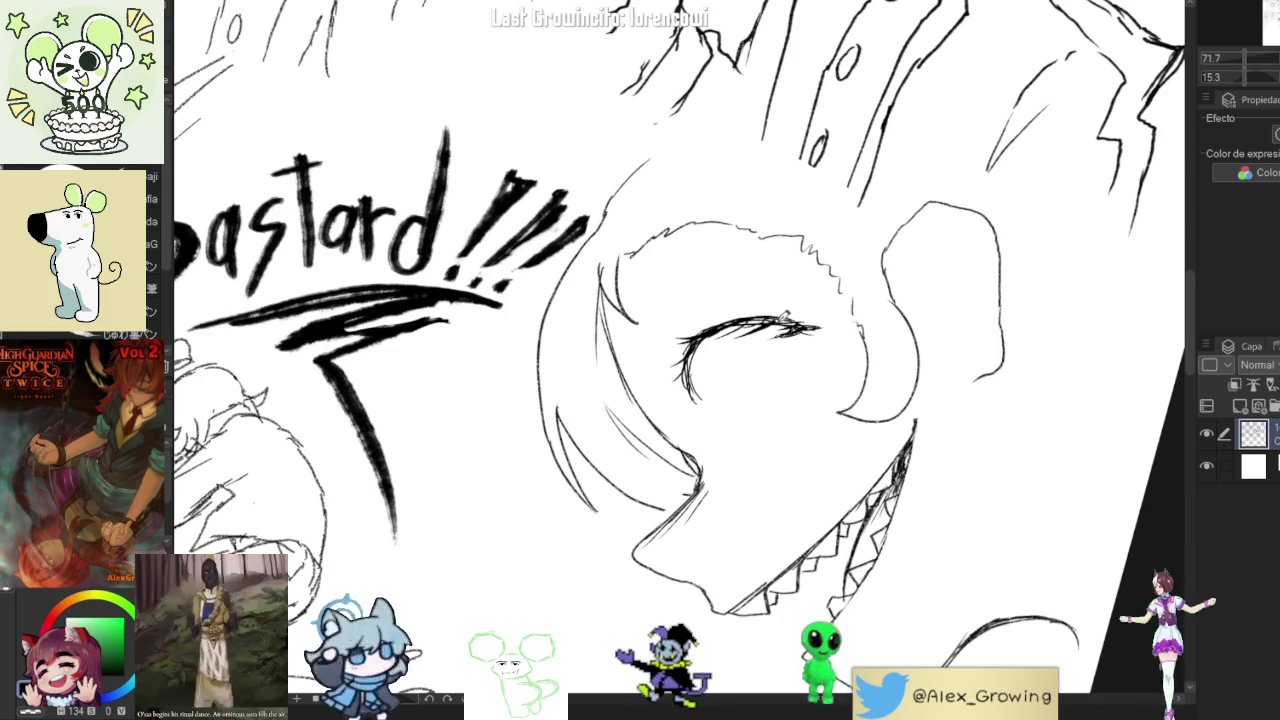
left_click_drag(733, 392, 733, 392)
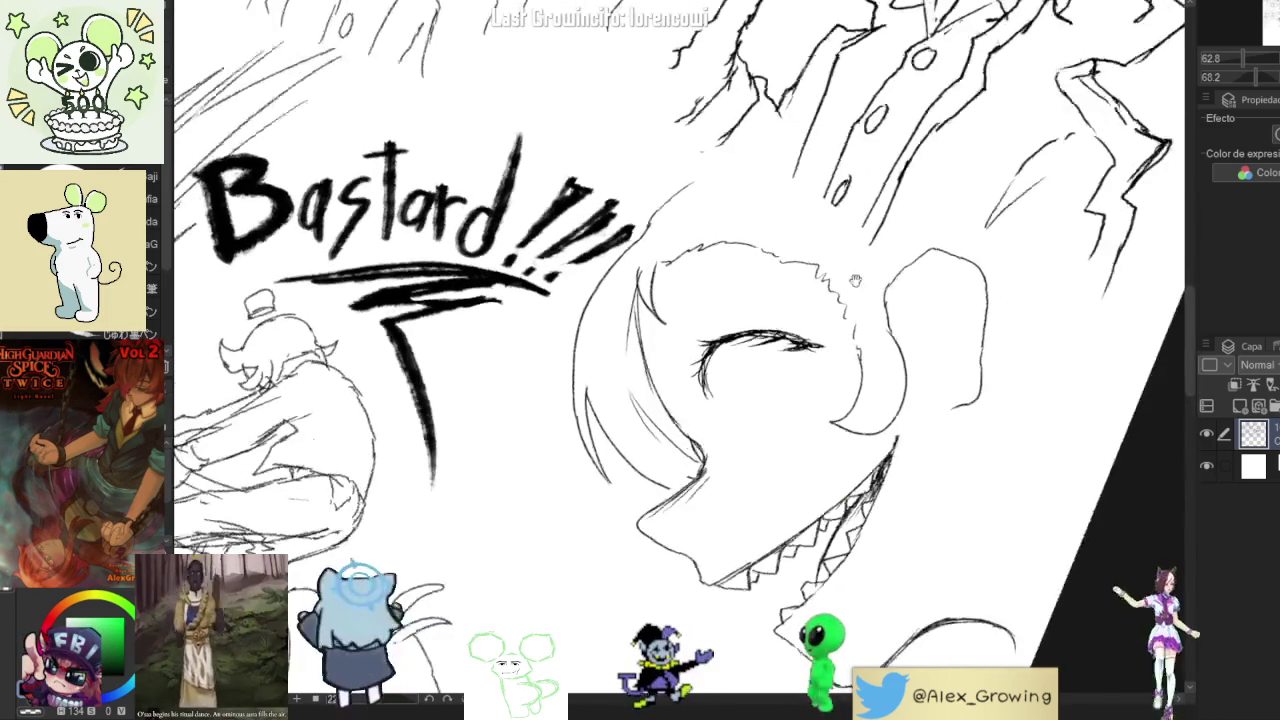
mouse_move(730, 395)
left_mouse_down()
mouse_move(686, 420)
mouse_move(640, 400)
mouse_move(570, 435)
left_mouse_up()
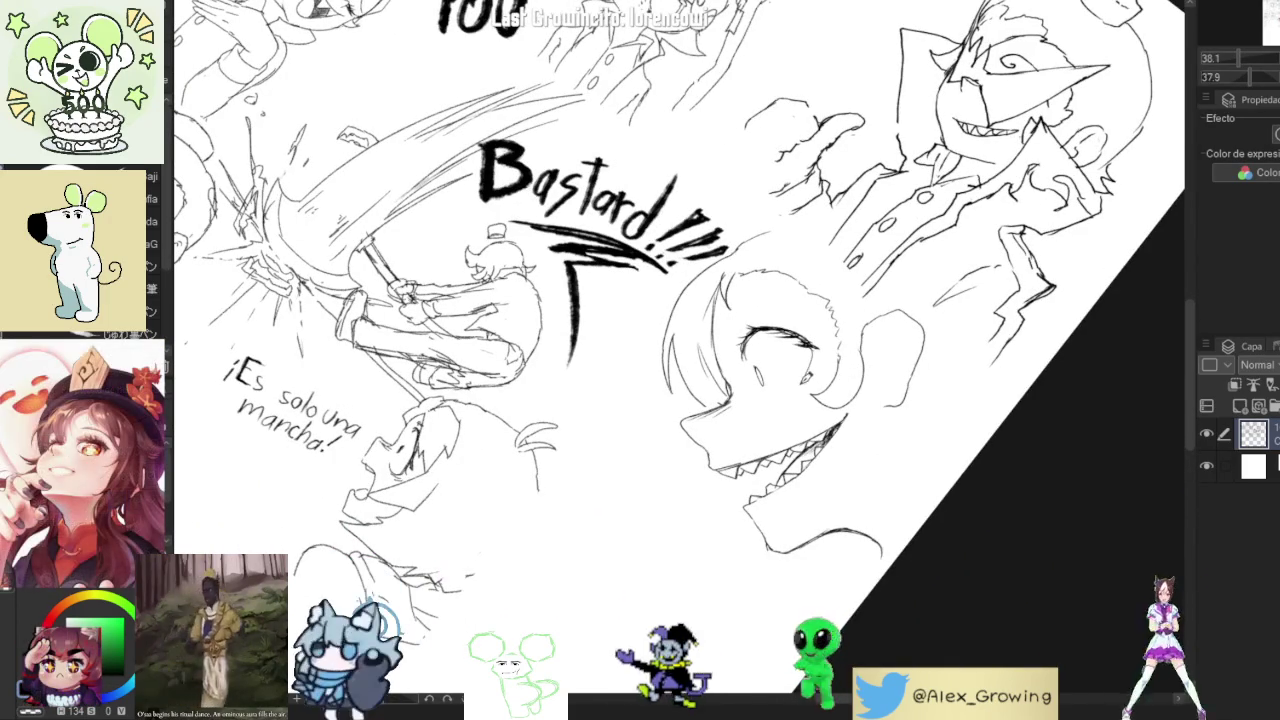
Zoom and rotate the view around the grinning face to work on the eye.
mouse_move(680, 380)
left_mouse_down()
mouse_move(710, 350)
mouse_move(686, 424)
left_mouse_up()
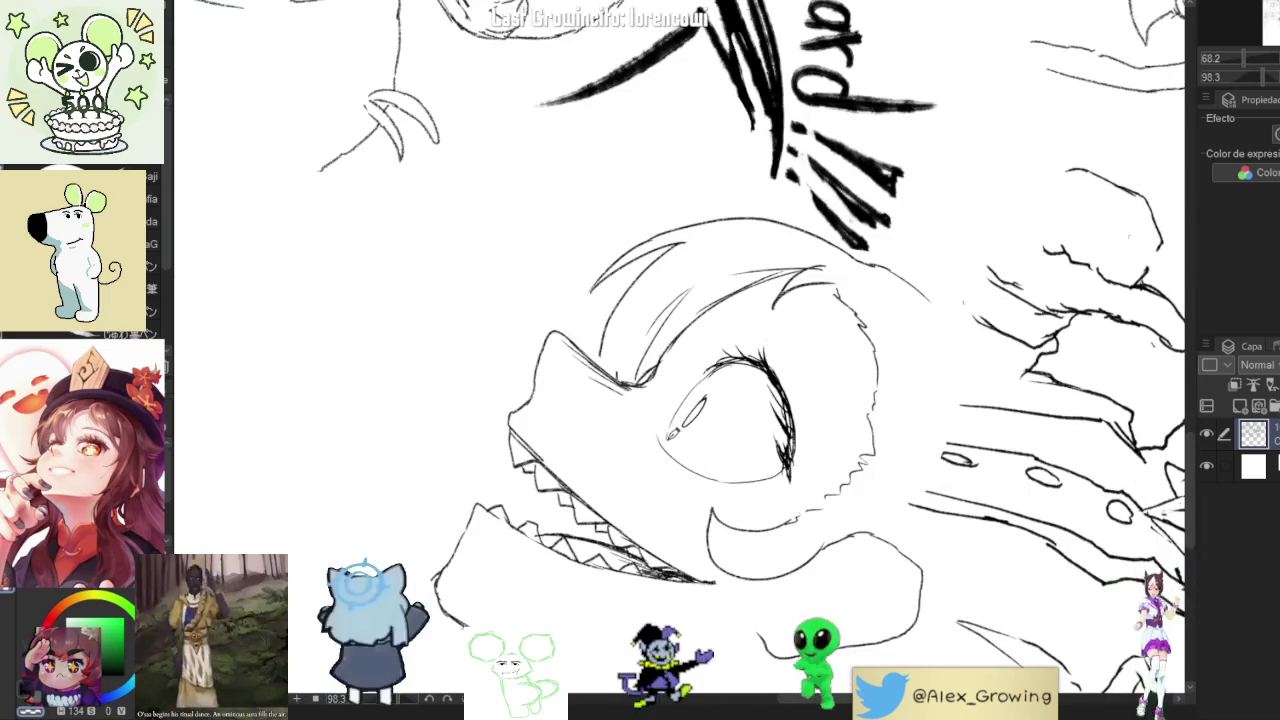
left_click_drag(680, 380, 600, 330)
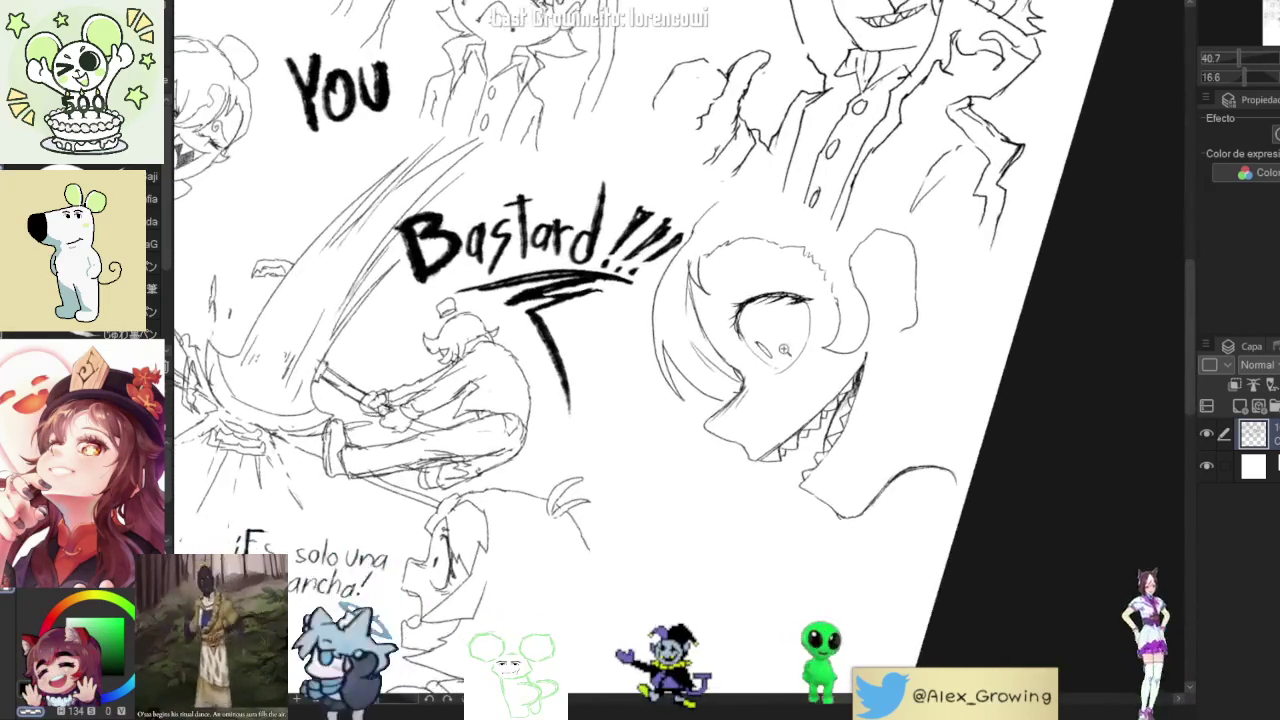
scroll(705, 340, "up", 2)
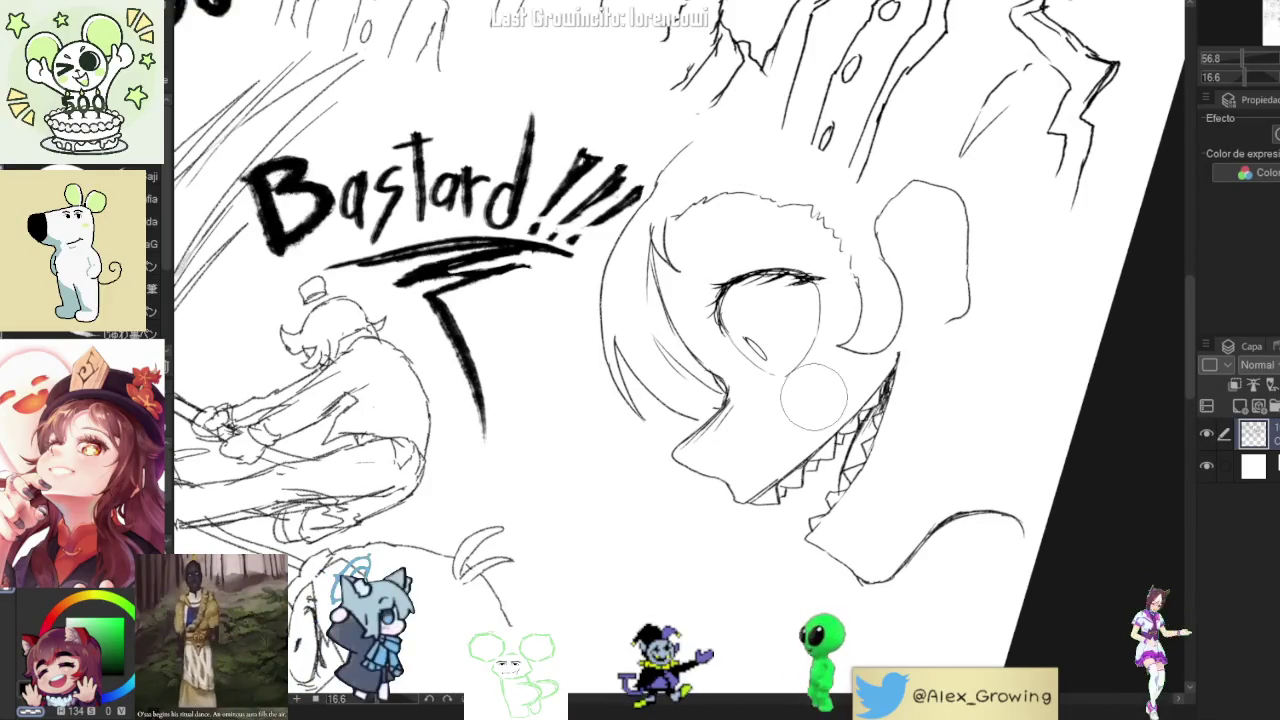
mouse_move(782, 382)
left_mouse_down()
mouse_move(760, 400)
mouse_move(815, 380)
left_mouse_up()
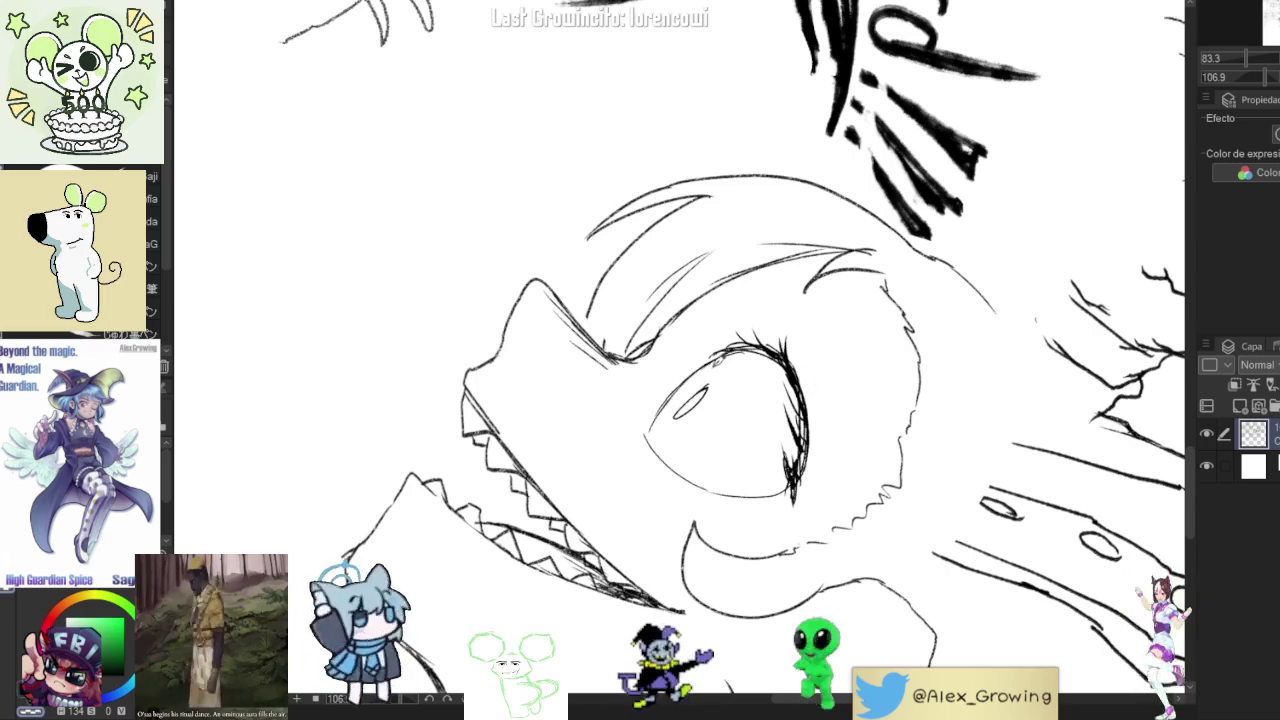
scroll(760, 400, "down", 2)
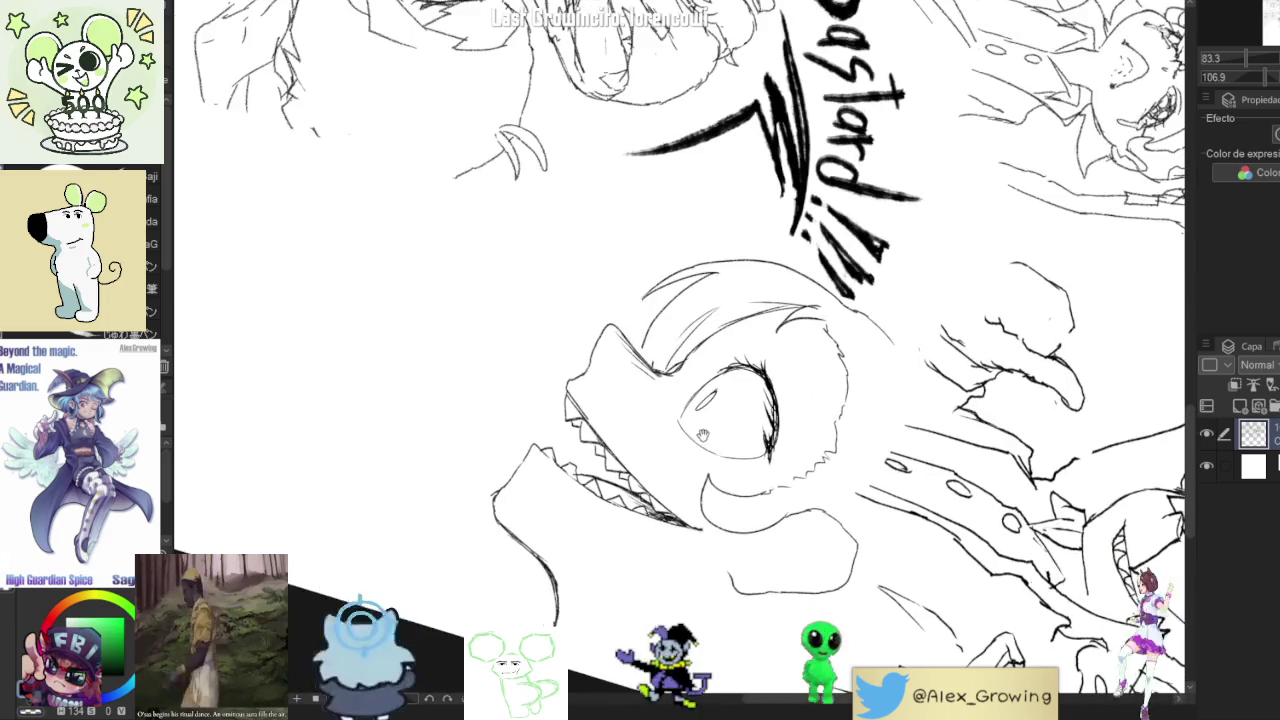
scroll(760, 400, "up", 2)
scroll(760, 400, "up", 2)
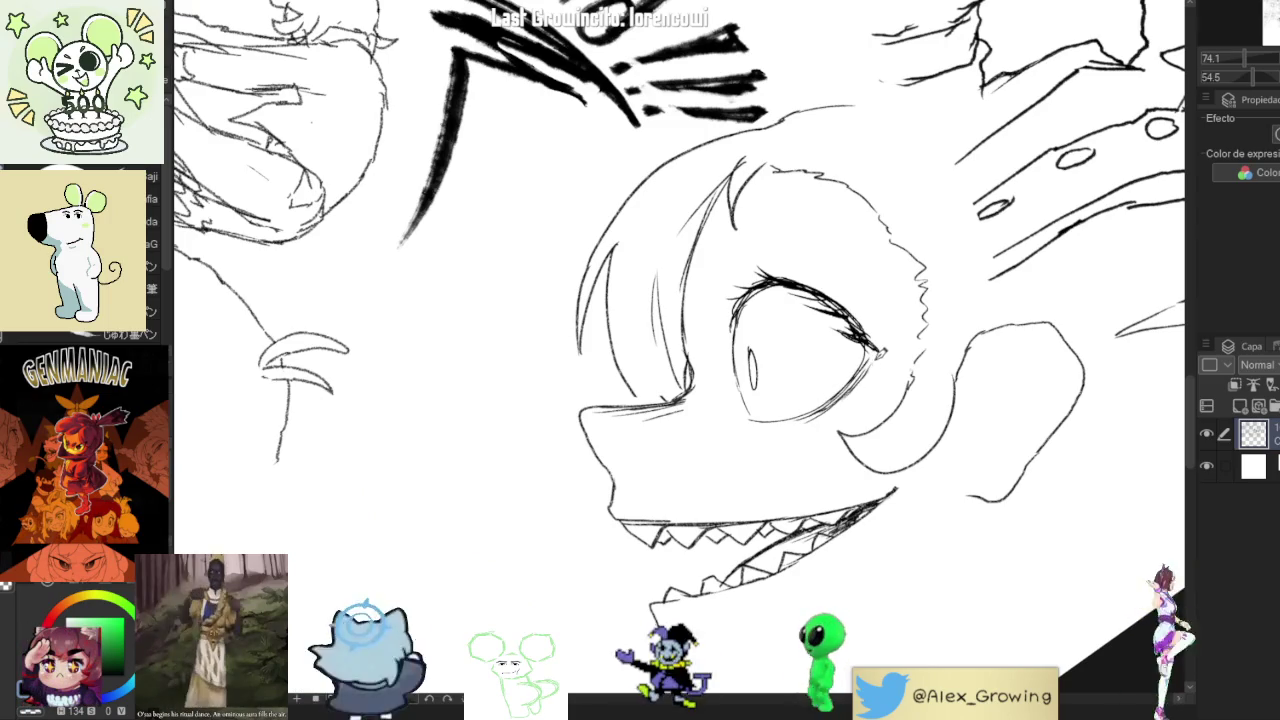
scroll(880, 400, "down", 3)
scroll(860, 370, "down", 2)
Zoom in and out around the face, then reset the canvas rotation to 0° with Ctrl+@.
scroll(860, 370, "up", 3)
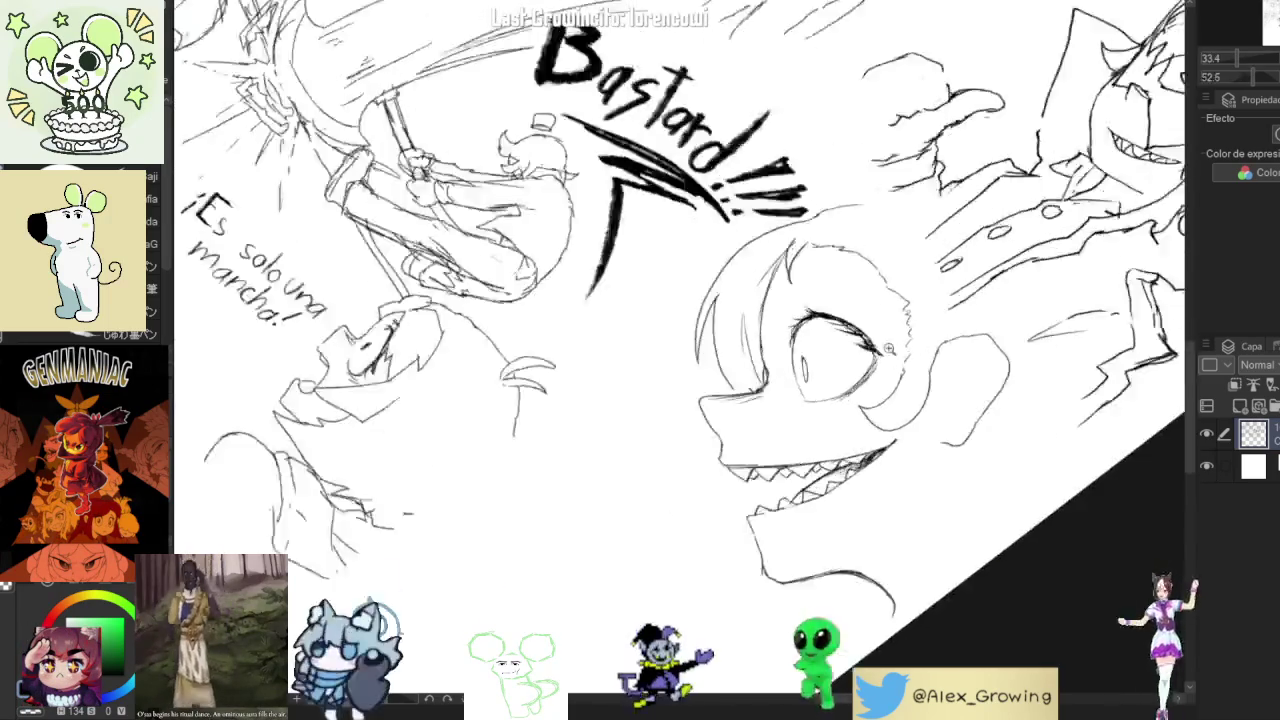
scroll(860, 370, "up", 3)
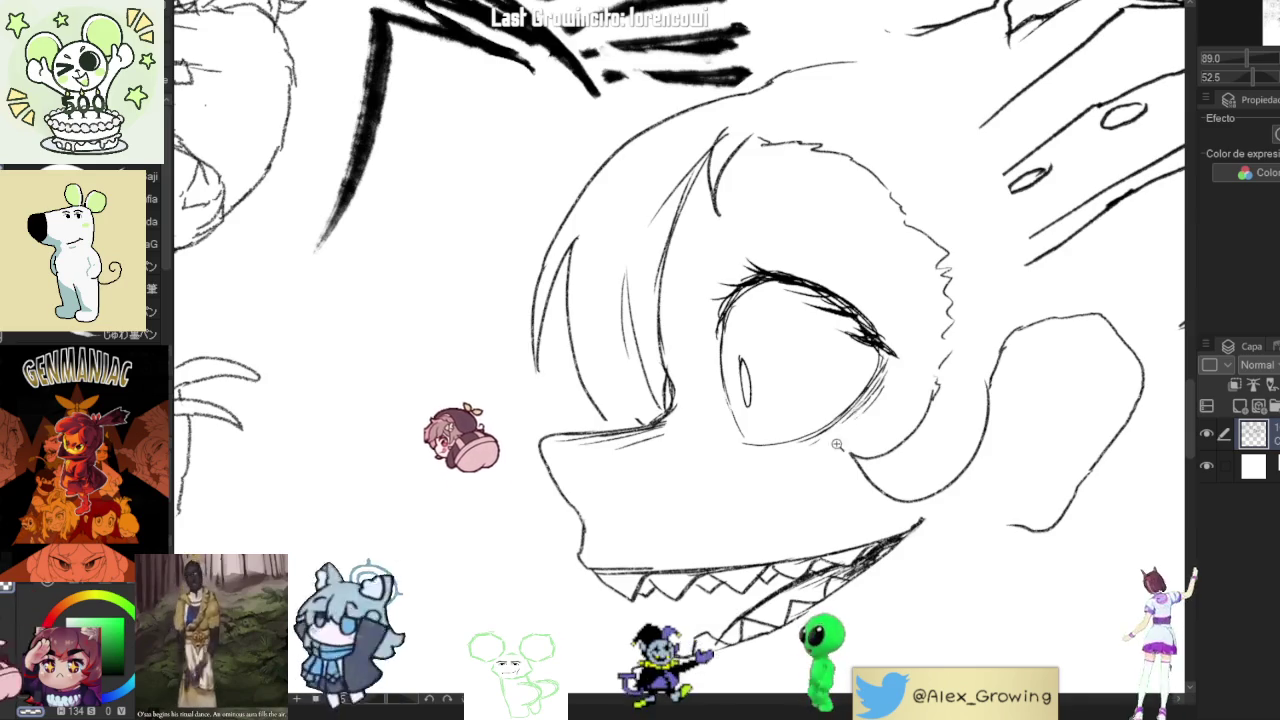
scroll(872, 375, "down", 3)
scroll(874, 376, "up", 2)
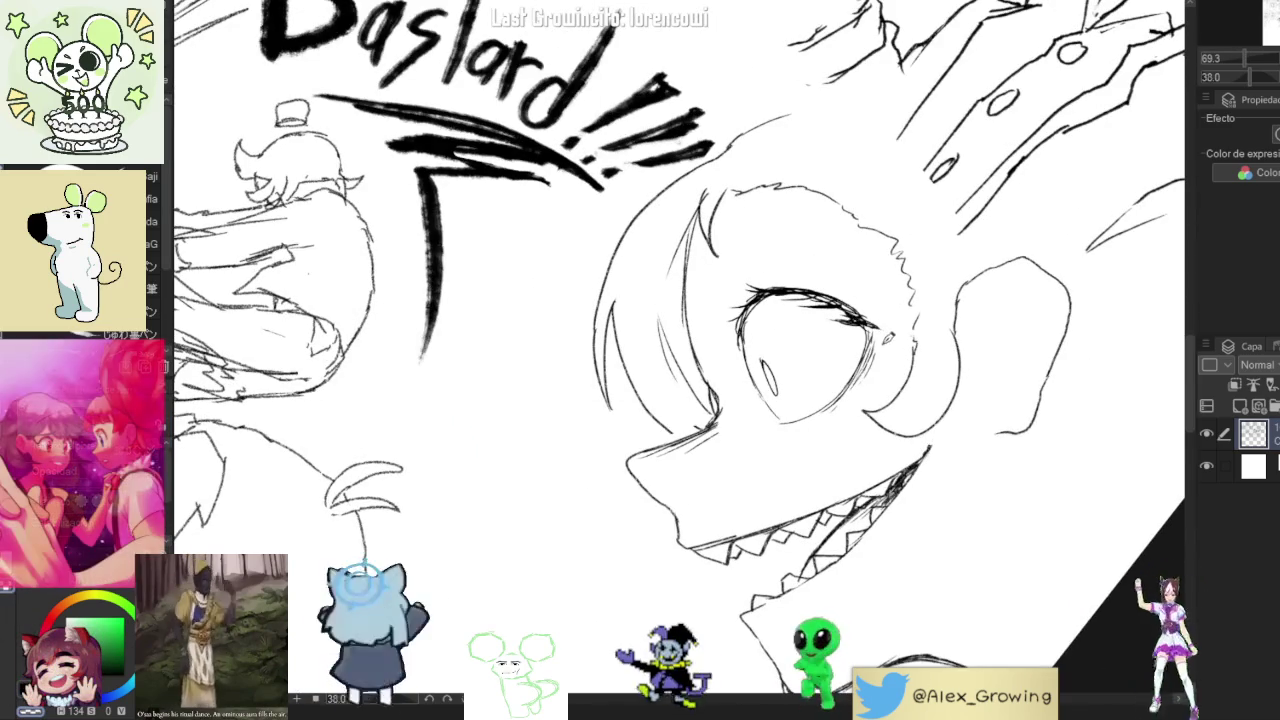
left_click_drag(891, 341, 945, 308)
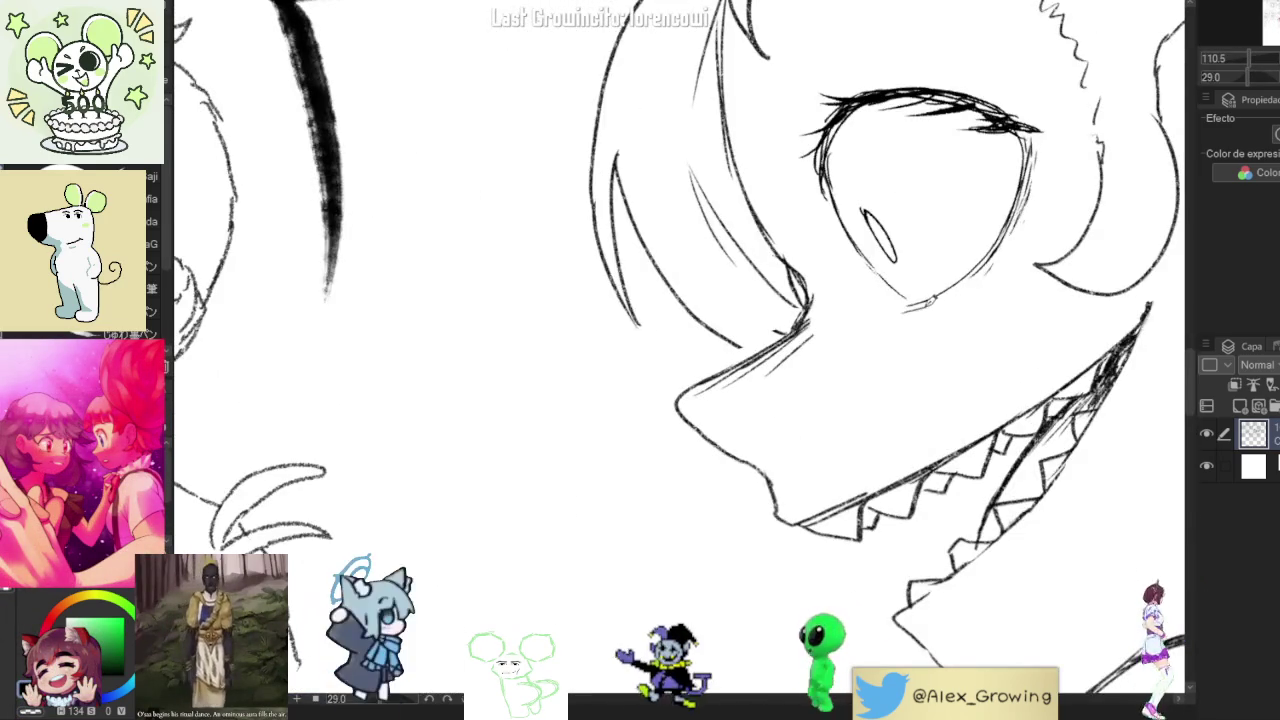
scroll(877, 287, "down", 5)
scroll(877, 287, "up", 2)
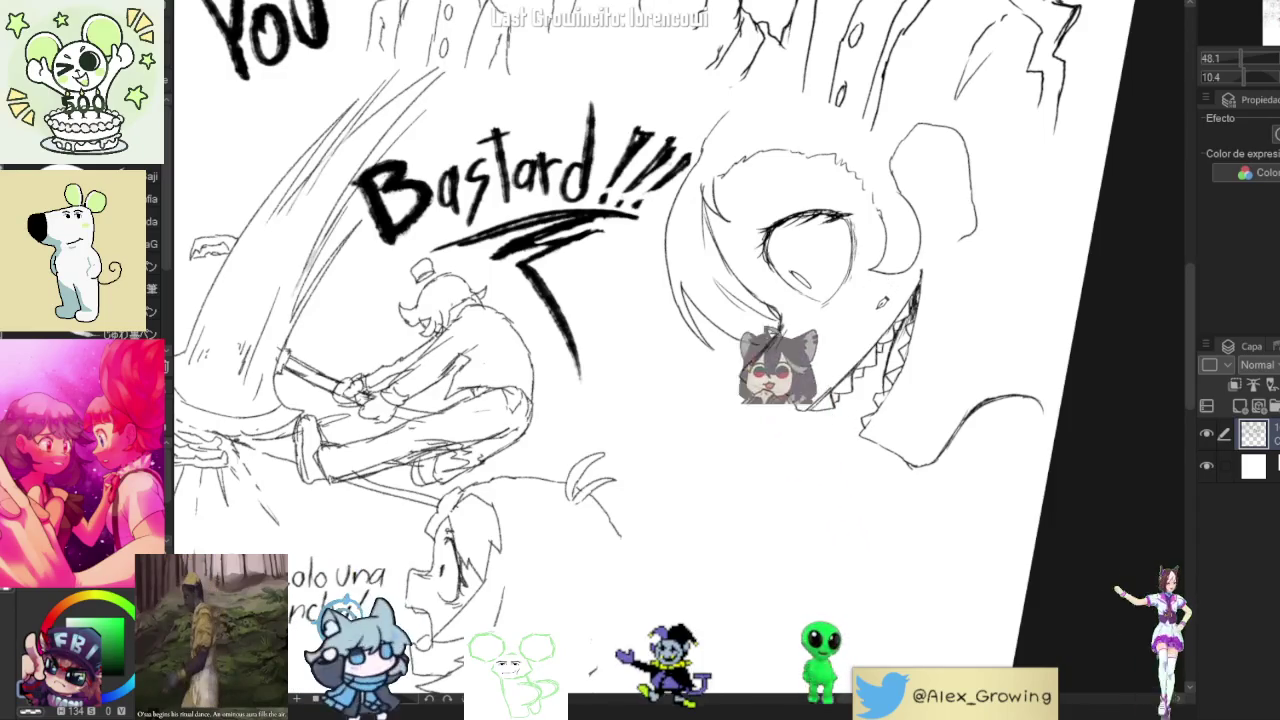
scroll(878, 293, "up", 3)
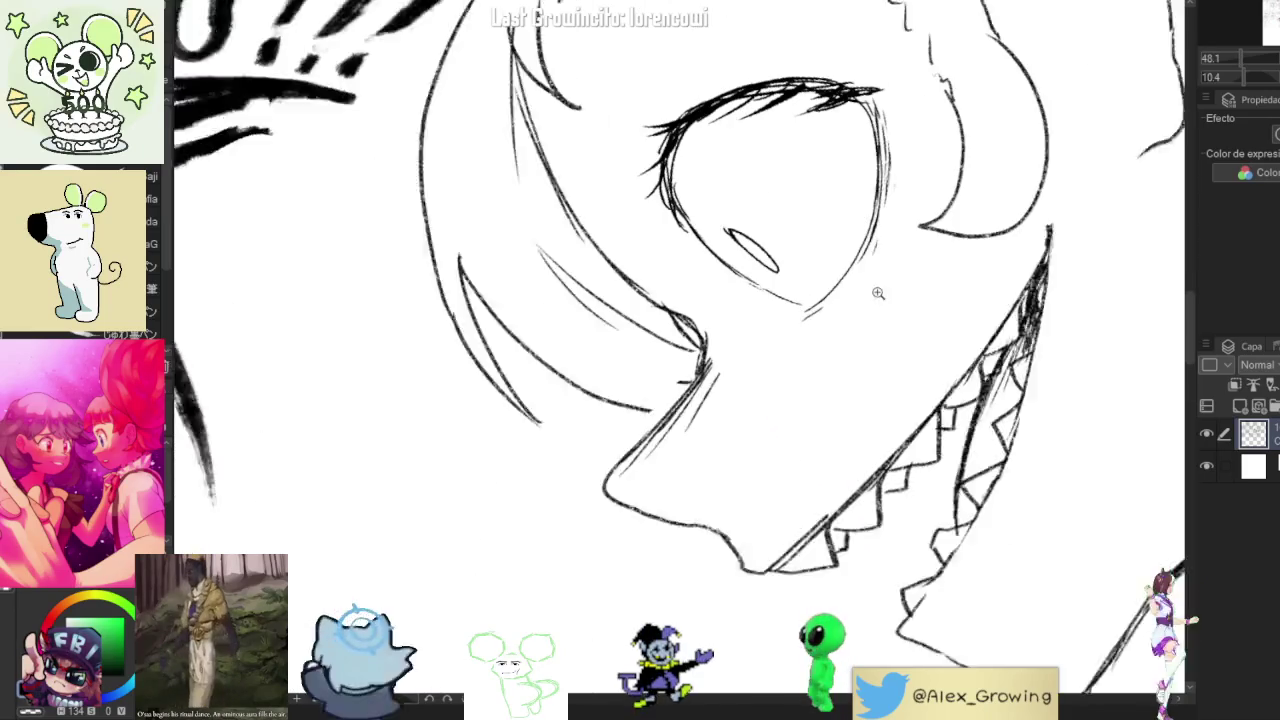
scroll(878, 293, "down", 1)
scroll(812, 322, "down", 1)
scroll(808, 340, "down", 1)
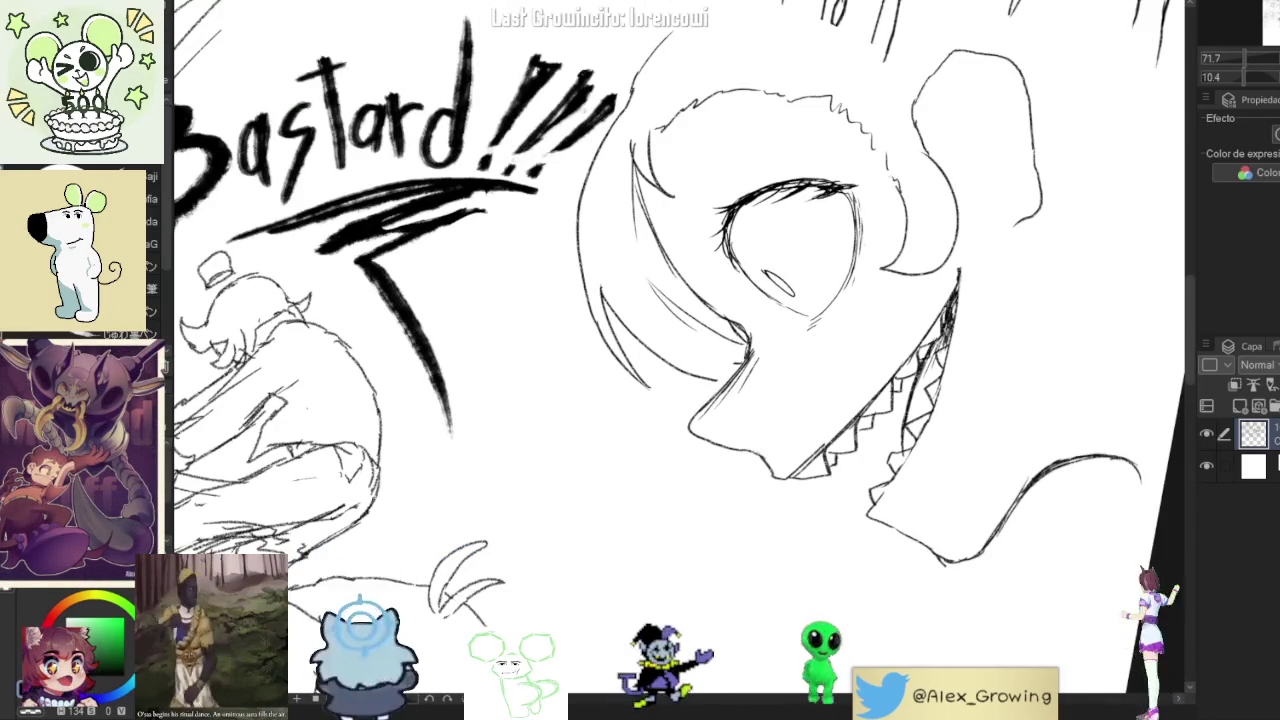
key("ctrl+@")
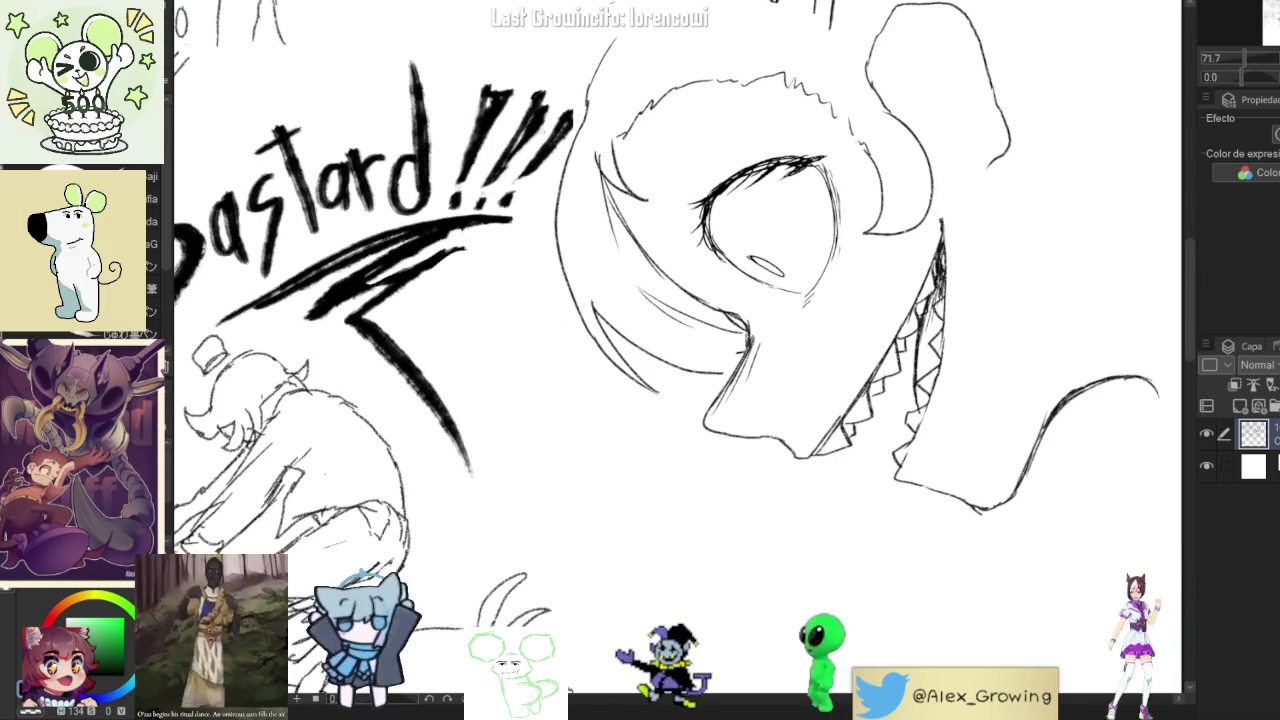